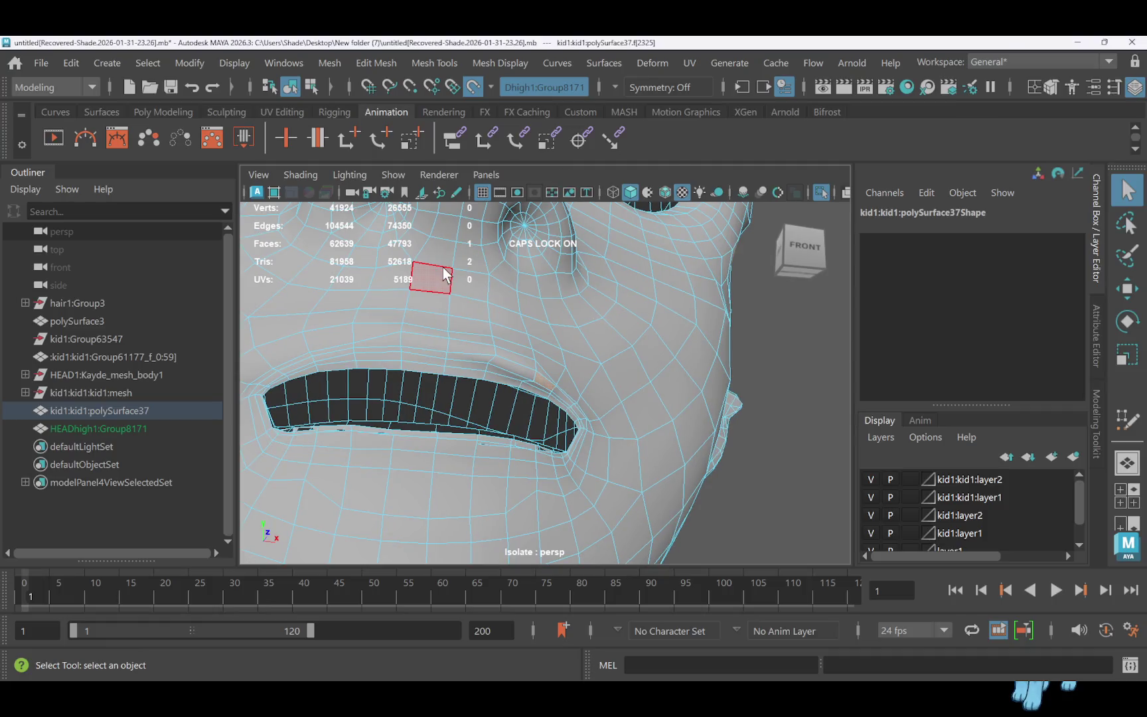
Delete the upper-lip row of faces on kid1:polySurface37 and orbit out to view the whole head
click(370, 367)
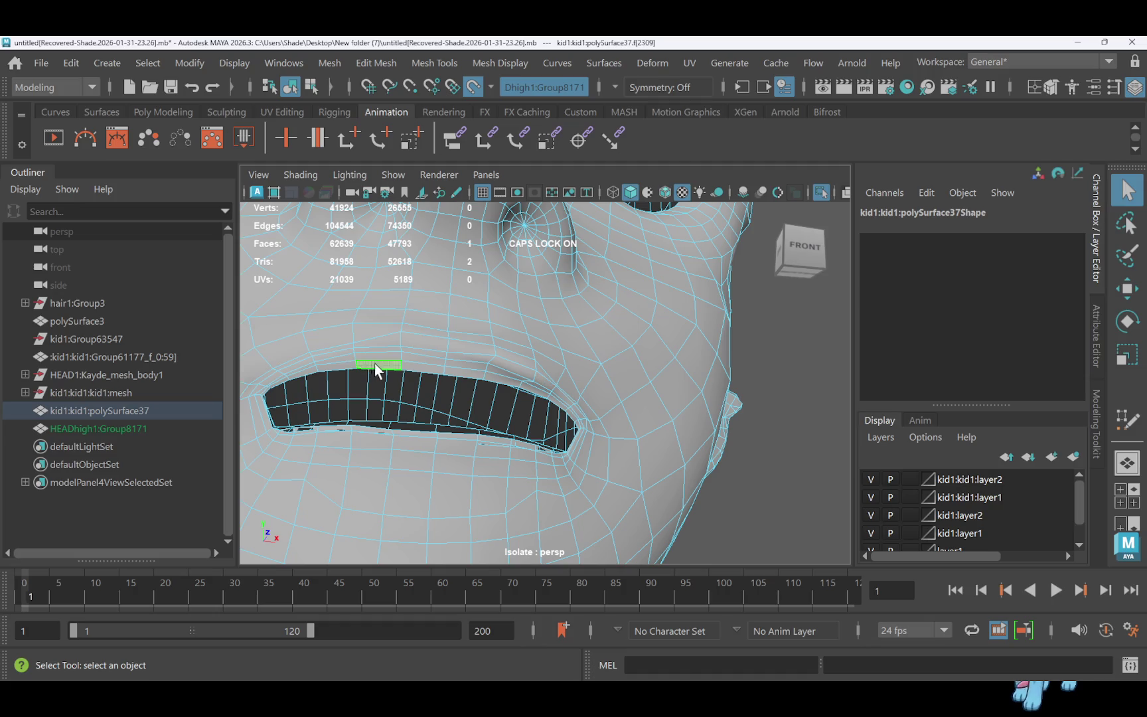
shift+click(410, 359)
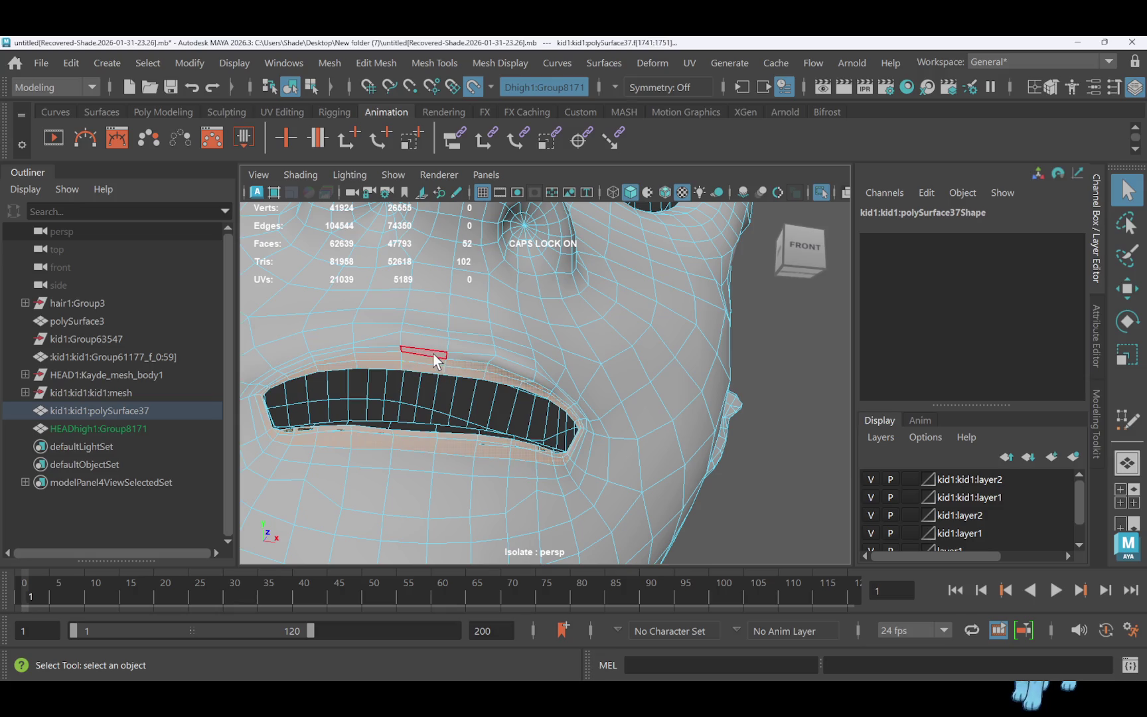
key(Delete)
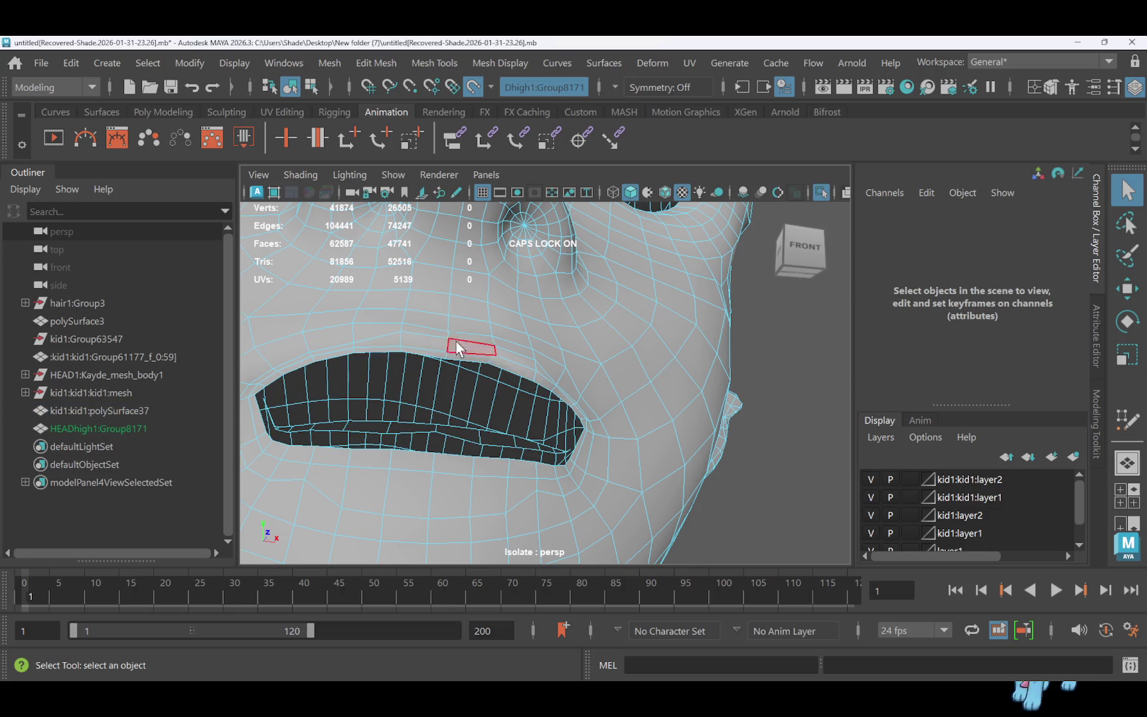
mouse_move(575, 391)
alt+mouse_down()
mouse_move(509, 397)
mouse_move(550, 397)
alt+mouse_up()
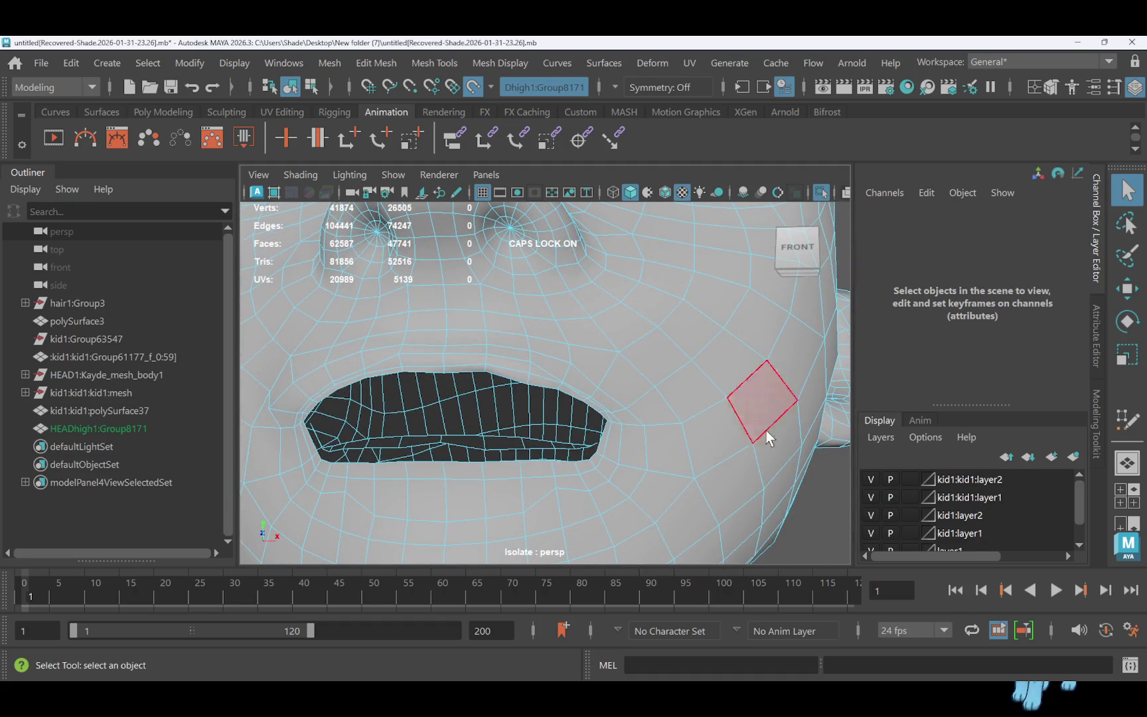
scroll(631, 398, down, 6)
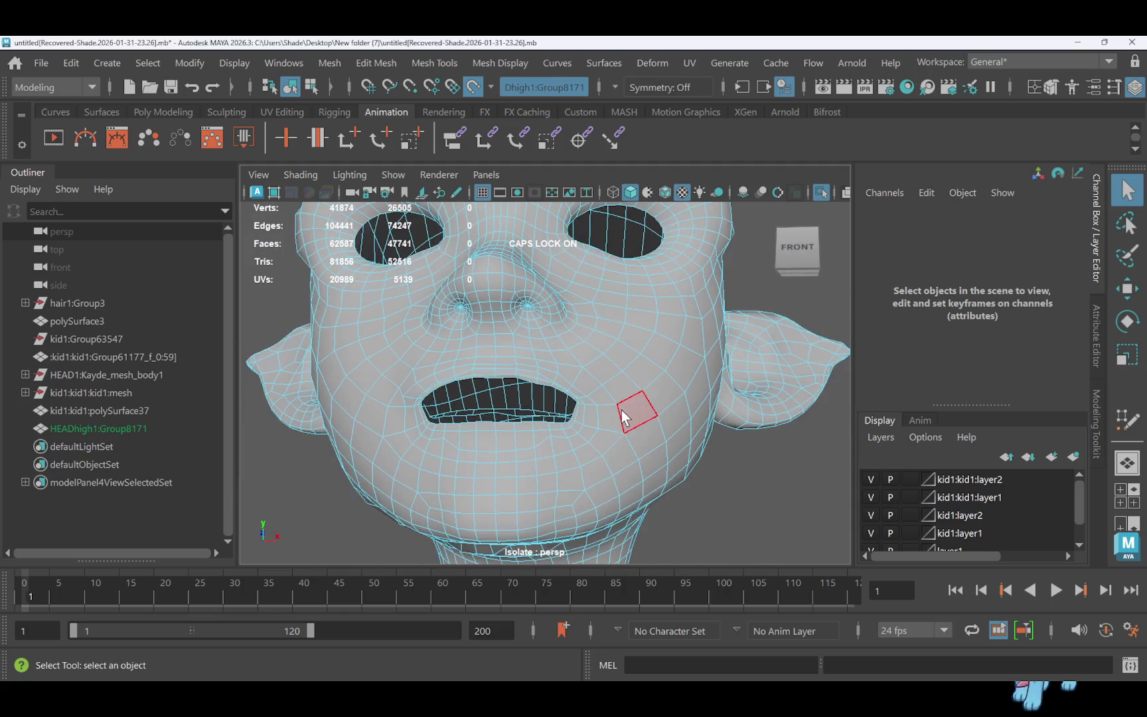
mouse_move(627, 400)
alt+mouse_down()
mouse_move(602, 397)
mouse_move(624, 392)
mouse_move(622, 404)
alt+mouse_up()
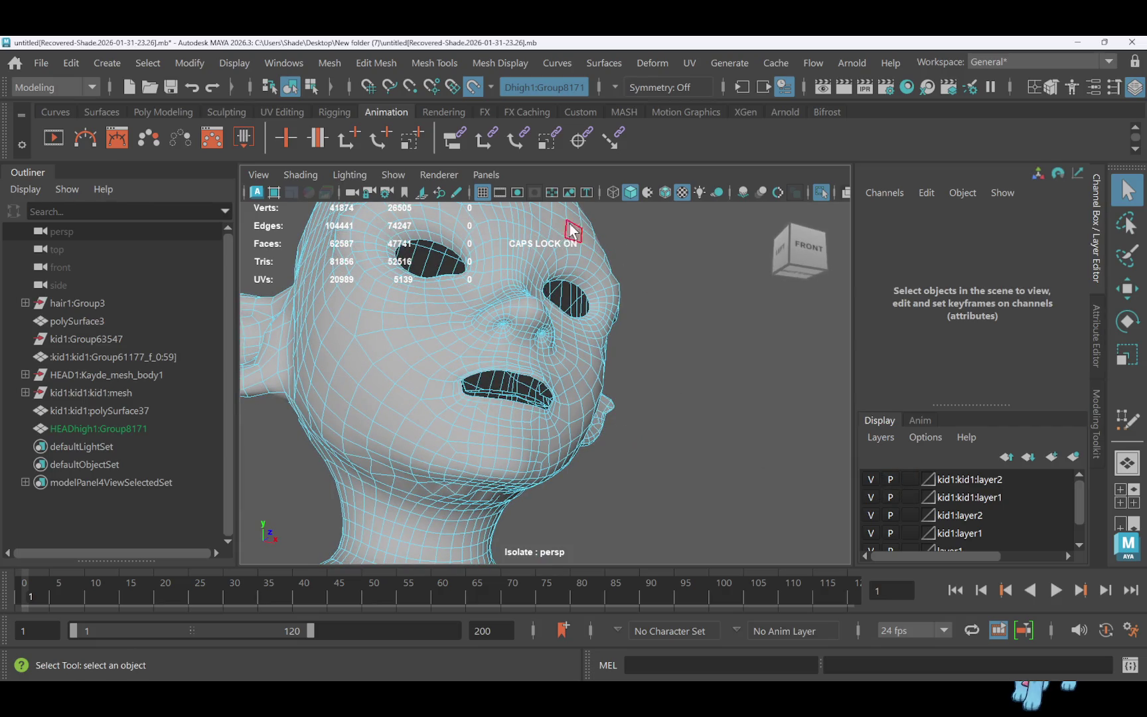
alt+drag(494, 281, 519, 305)
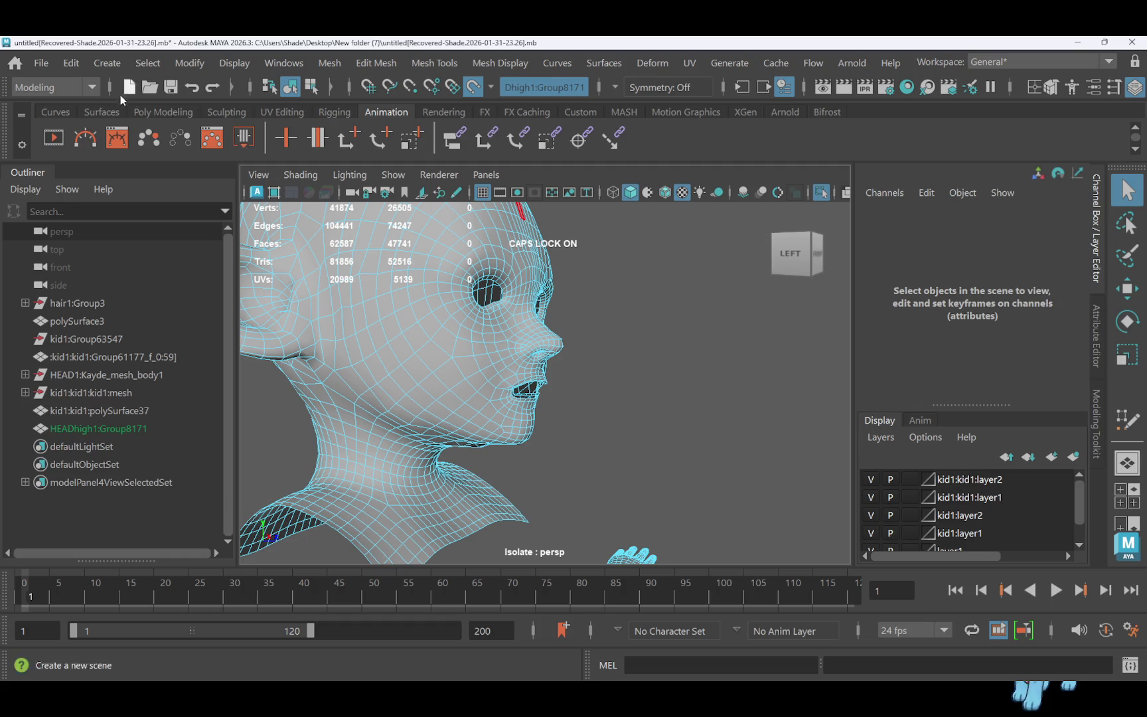
Activate Quad Draw from the Poly Modeling shelf and tumble to a straight front view of the head
click(164, 111)
click(307, 138)
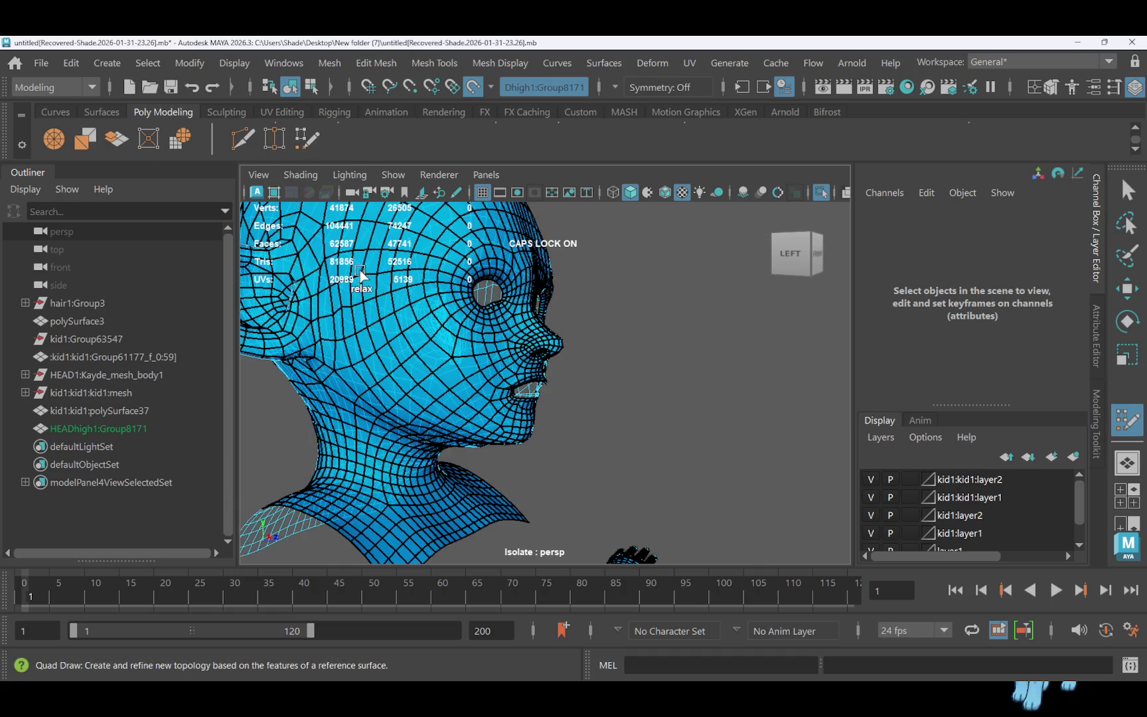
scroll(393, 302, down, 3)
alt+drag(448, 294, 292, 292)
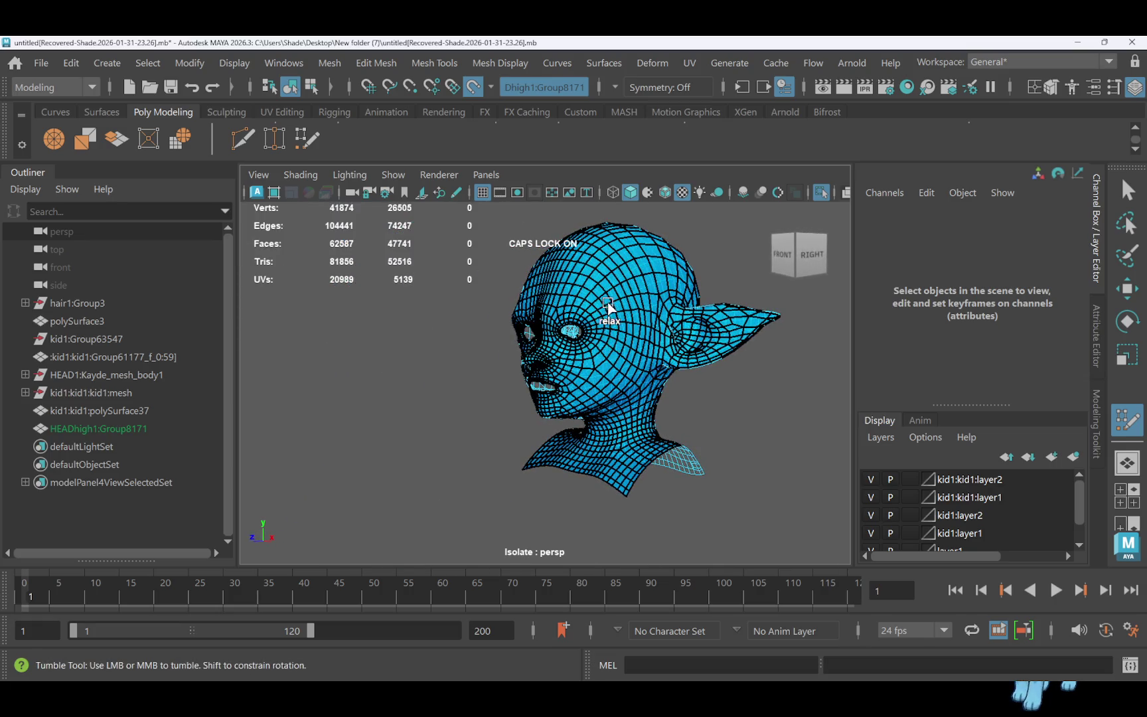
alt+drag(563, 345, 615, 333)
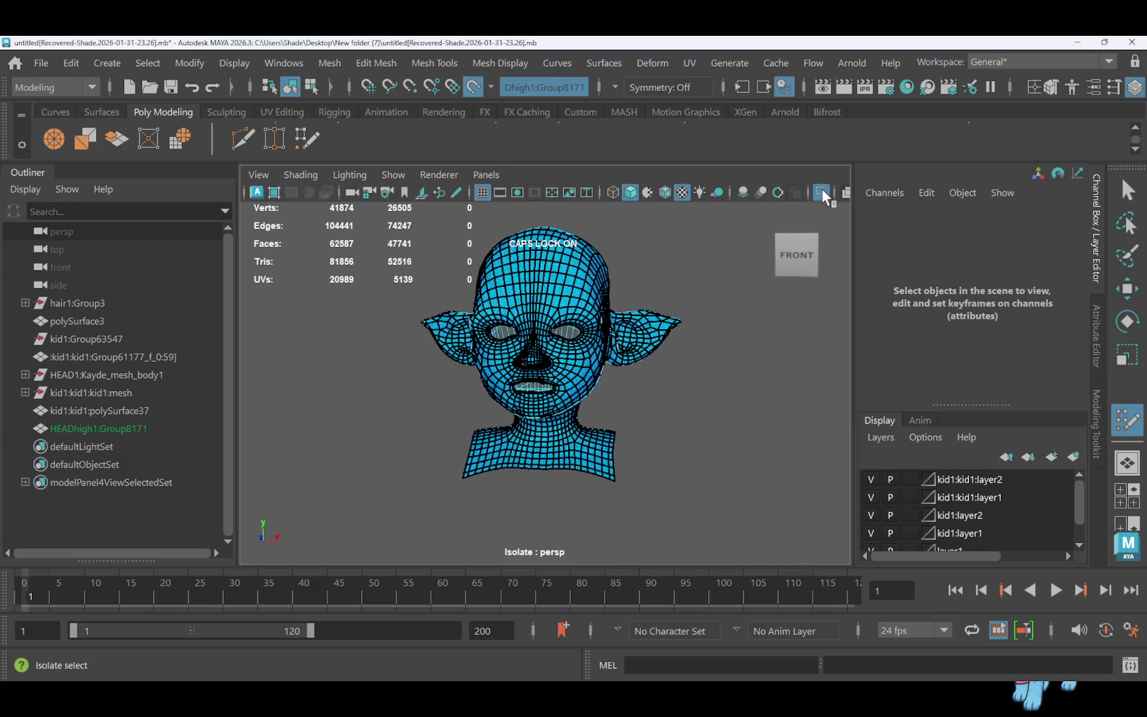
Turn Isolate Select off so the other scene objects appear alongside the head
click(821, 191)
scroll(625, 388, up, 5)
scroll(625, 377, up, 3)
mouse_move(622, 379)
alt+mouse_down()
mouse_move(596, 302)
mouse_move(600, 325)
alt+mouse_up()
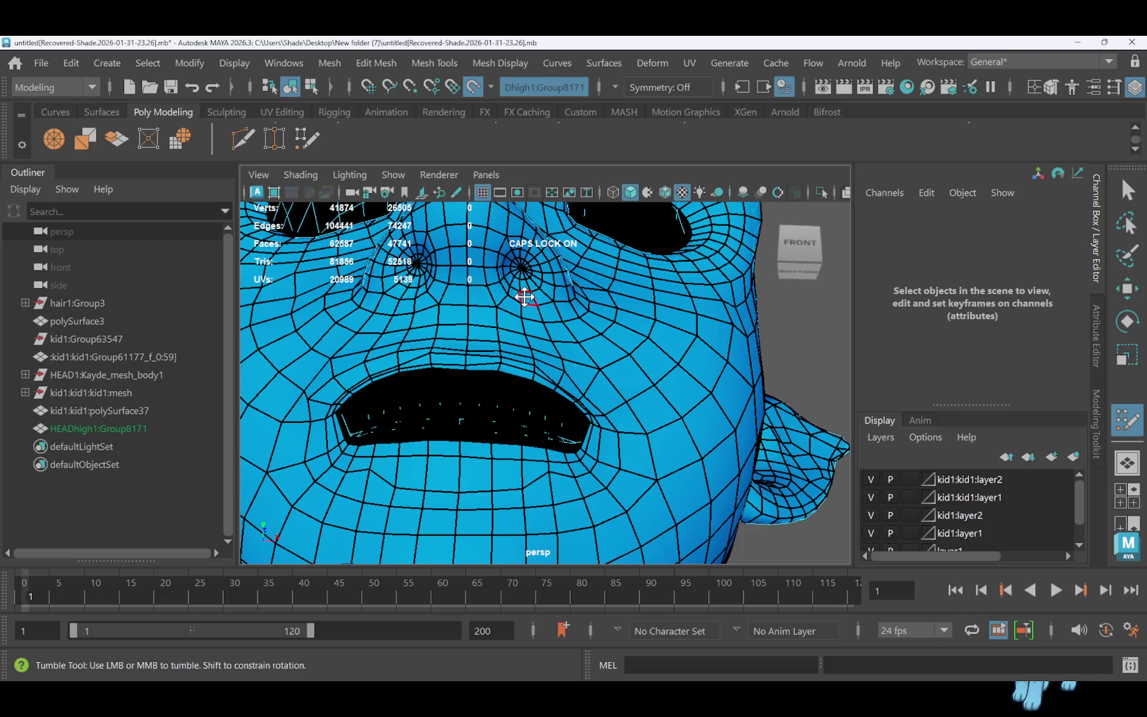
Turn Make Live off and assign the existing lambert1 material to HEADhigh1:Group8171
click(471, 88)
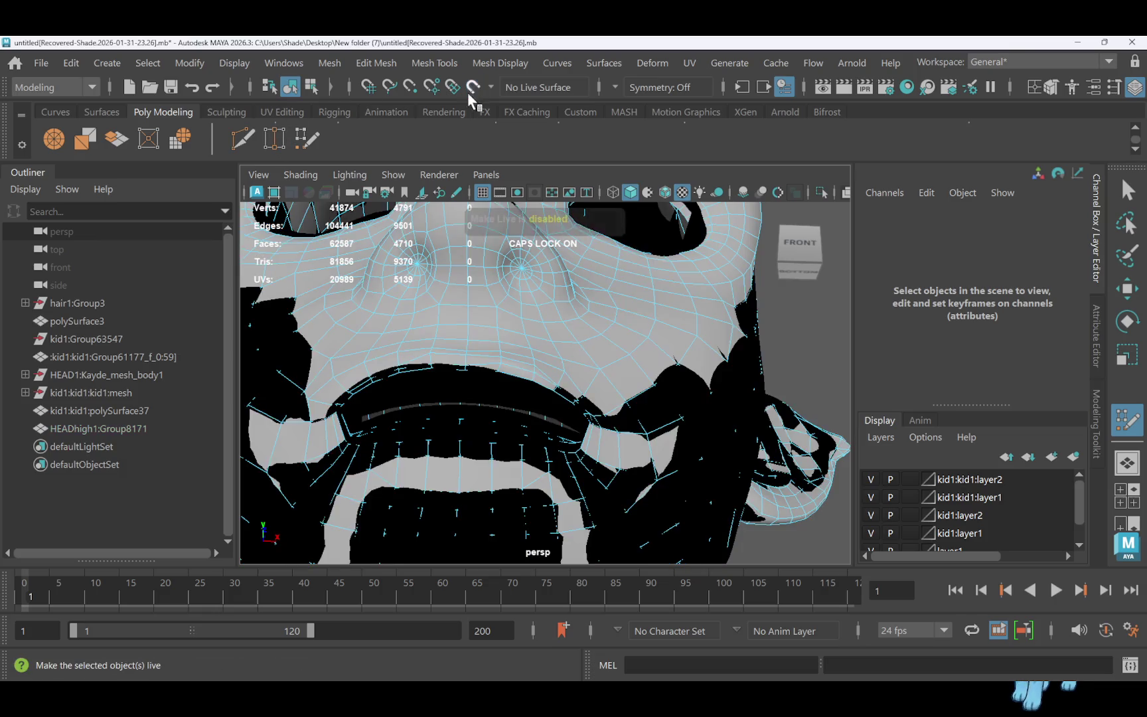
mouse_move(358, 199)
right_down()
mouse_move(346, 164)
mouse_move(384, 191)
right_up()
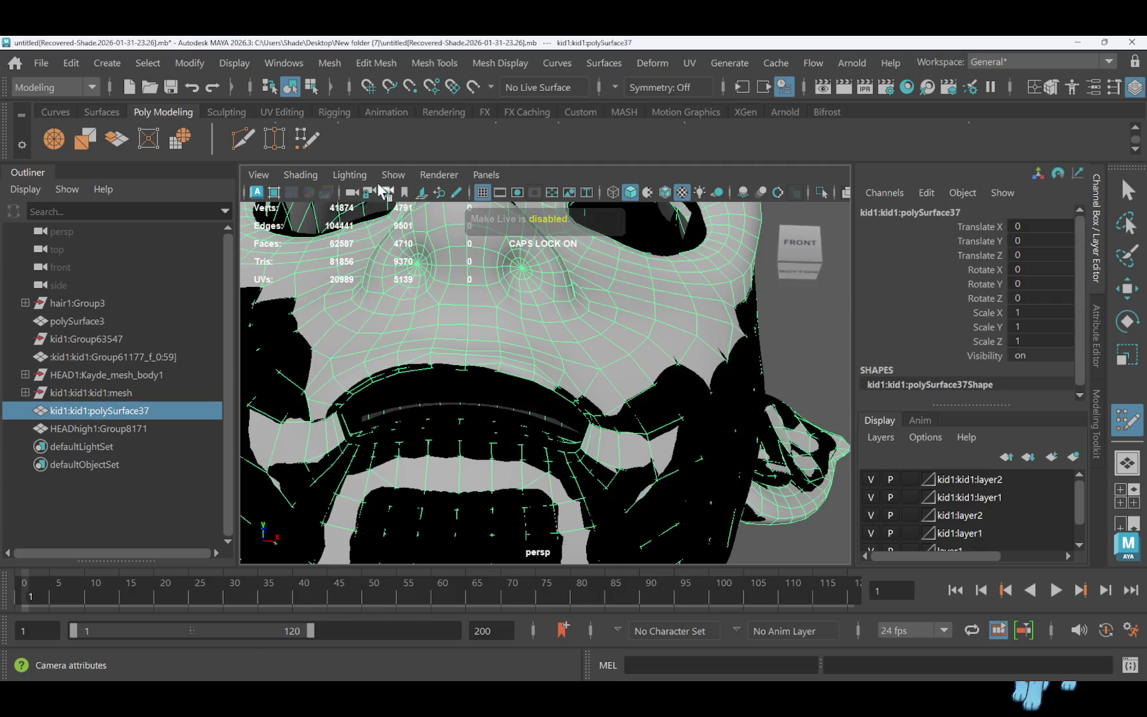
key(w)
click(445, 384)
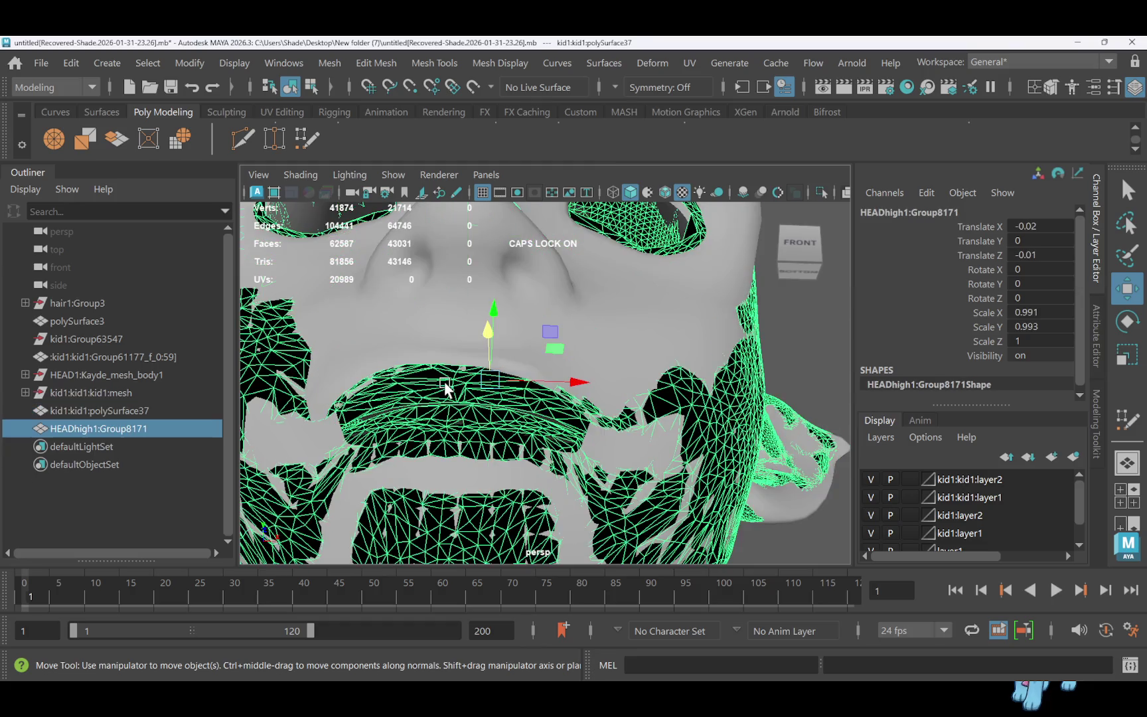
mouse_move(448, 388)
right_down()
mouse_move(483, 665)
mouse_move(556, 608)
right_up()
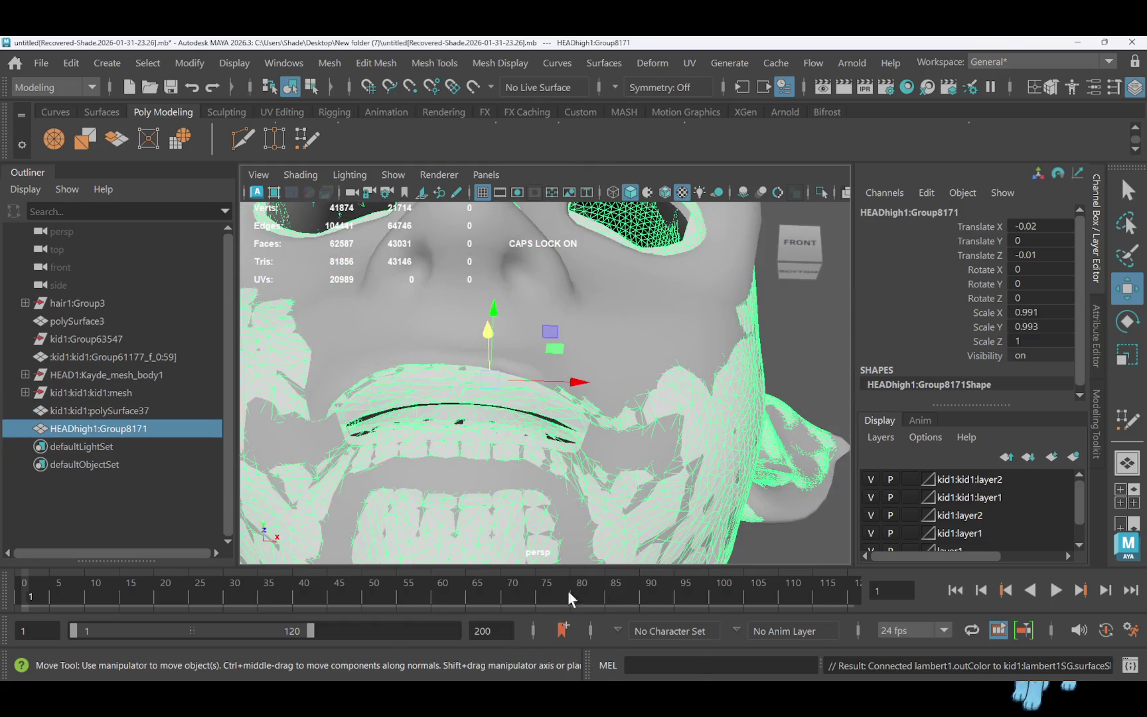
Delete the 12-face loop inside the lips on kid1:kid1:polySurface37
mouse_move(796, 335)
alt+mouse_down()
mouse_move(842, 364)
mouse_move(803, 341)
mouse_move(760, 343)
mouse_move(663, 398)
mouse_move(641, 431)
alt+mouse_up()
mouse_move(540, 430)
alt+mouse_down()
mouse_move(696, 448)
mouse_move(771, 442)
alt+mouse_up()
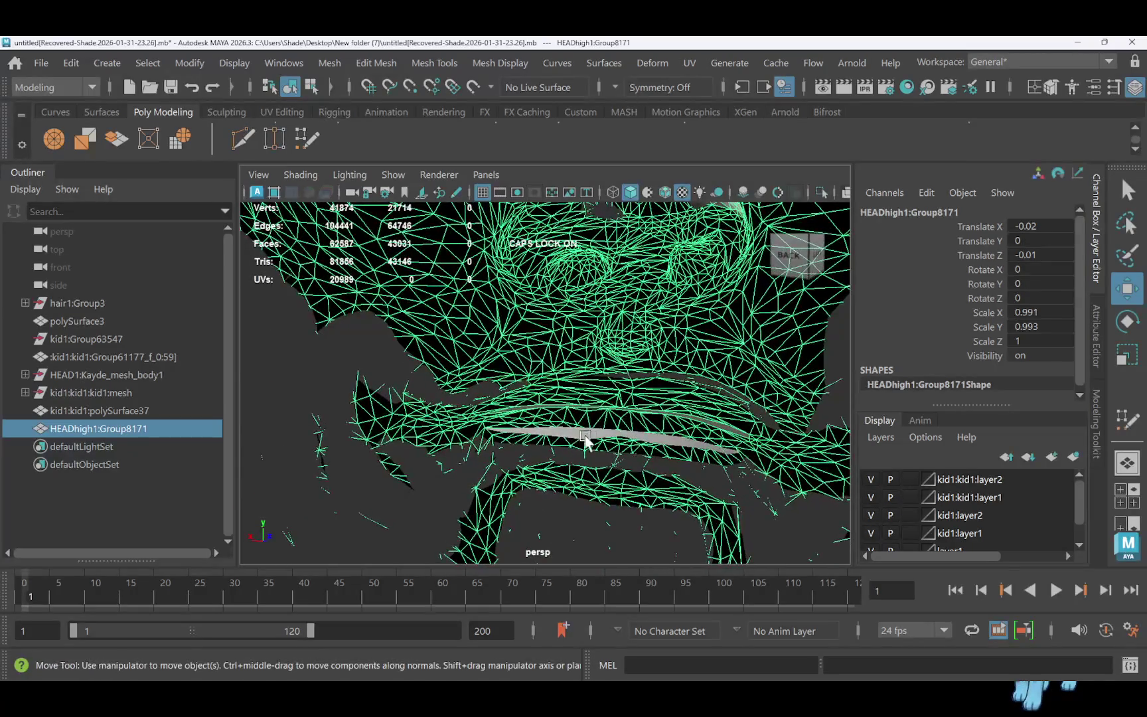
click(577, 436)
right_drag(584, 438, 577, 235)
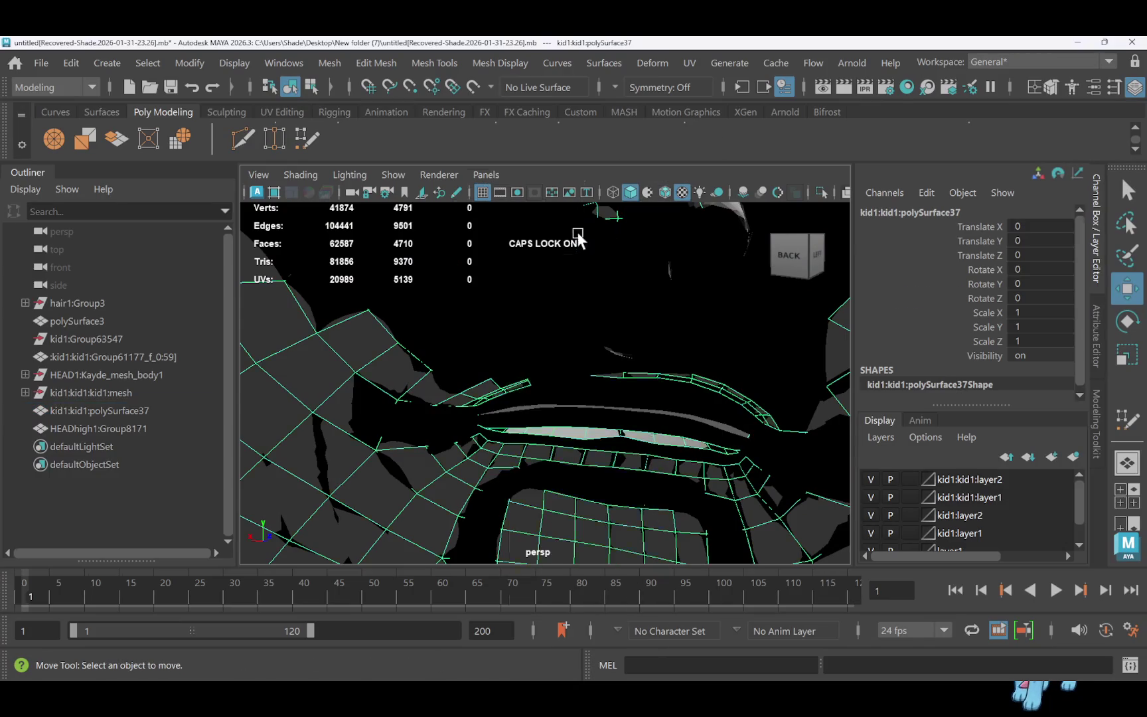
double_click(485, 430)
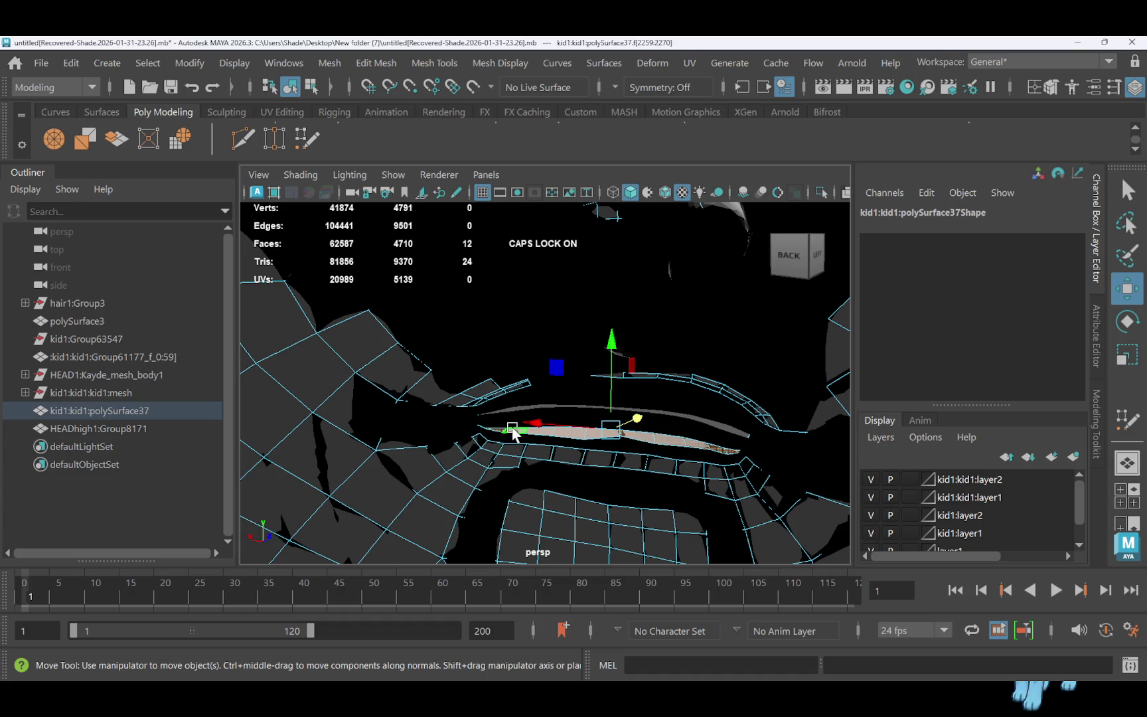
key(Delete)
scroll(568, 473, down, 3)
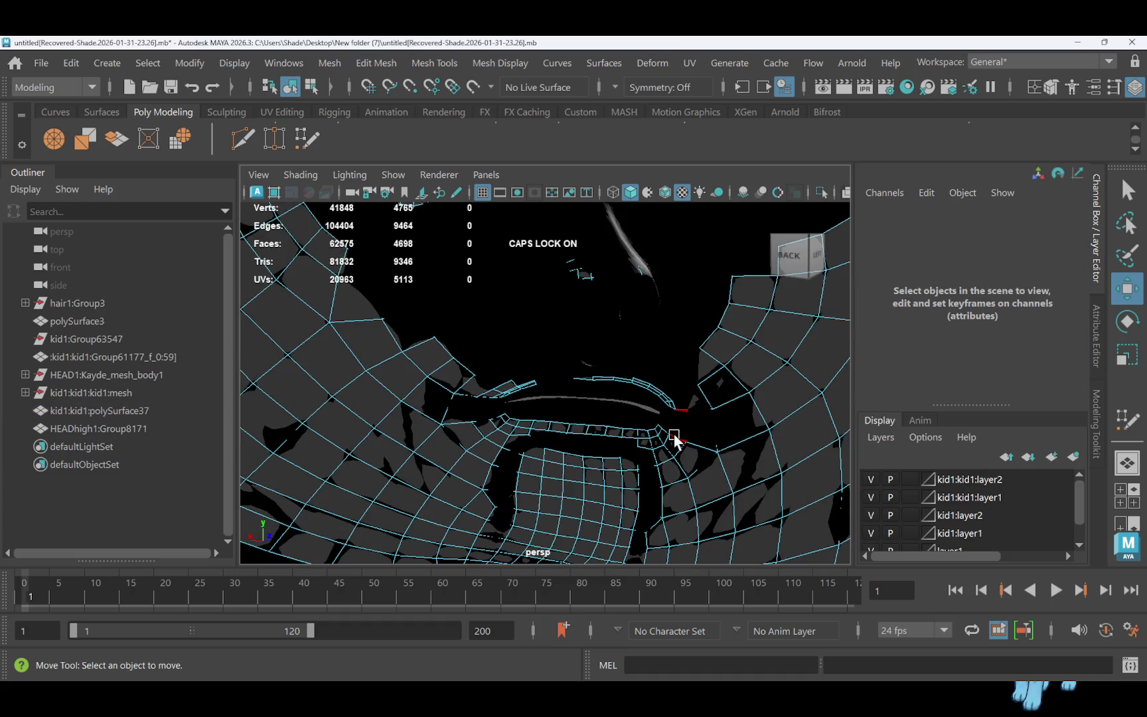
alt+drag(692, 435, 452, 419)
Return to object mode and make HEADhigh1:Group8171 the live surface again
click(475, 405)
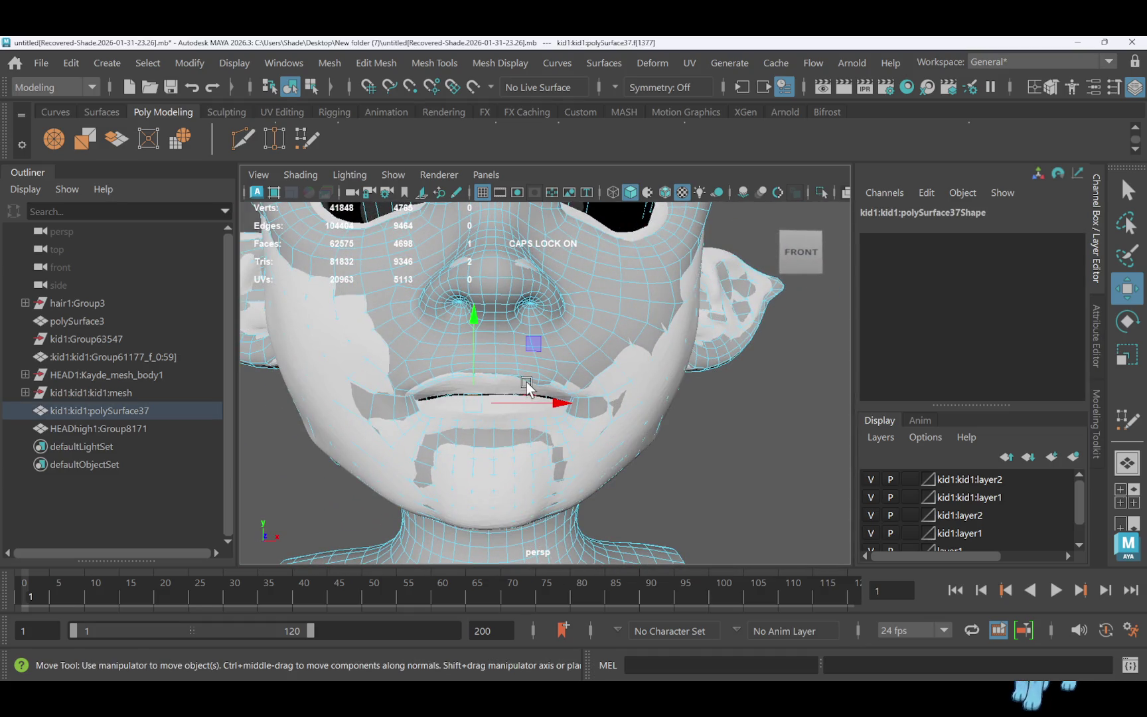
mouse_move(655, 398)
right_down()
mouse_move(663, 183)
mouse_move(774, 149)
right_up()
mouse_move(664, 377)
alt+mouse_down()
mouse_move(655, 374)
mouse_move(712, 358)
alt+mouse_up()
click(472, 89)
alt+drag(625, 376, 657, 373)
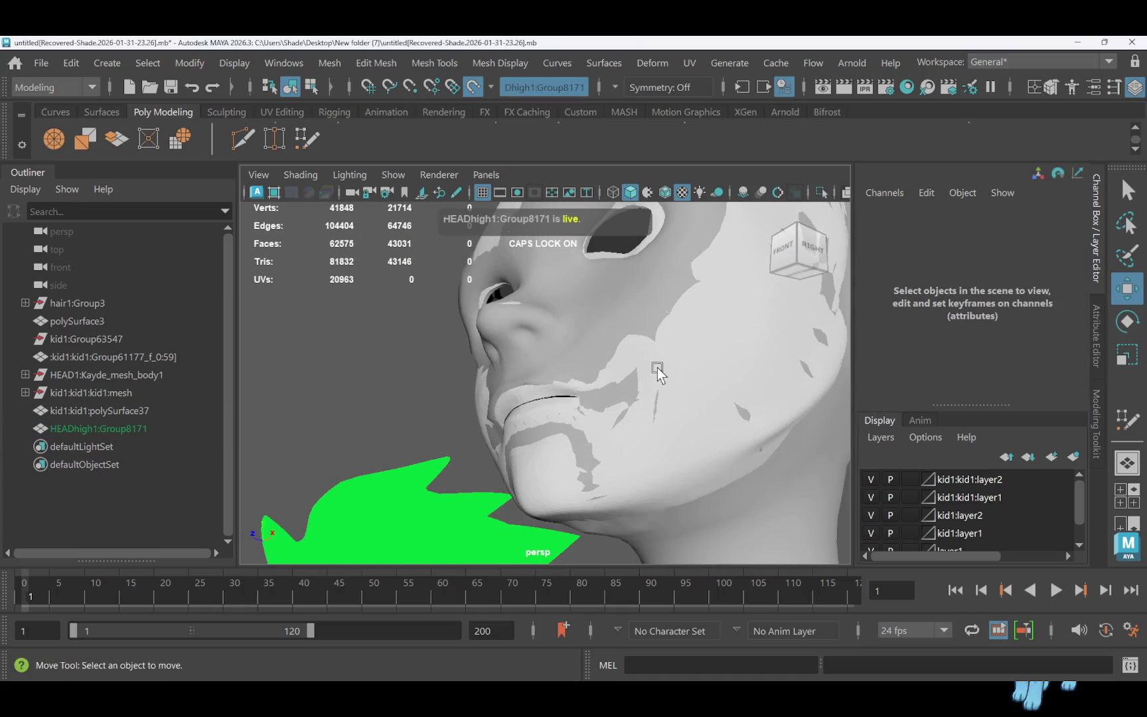
Reactivate Quad Draw on the retopology mesh and relax its lines across the cheek
click(307, 138)
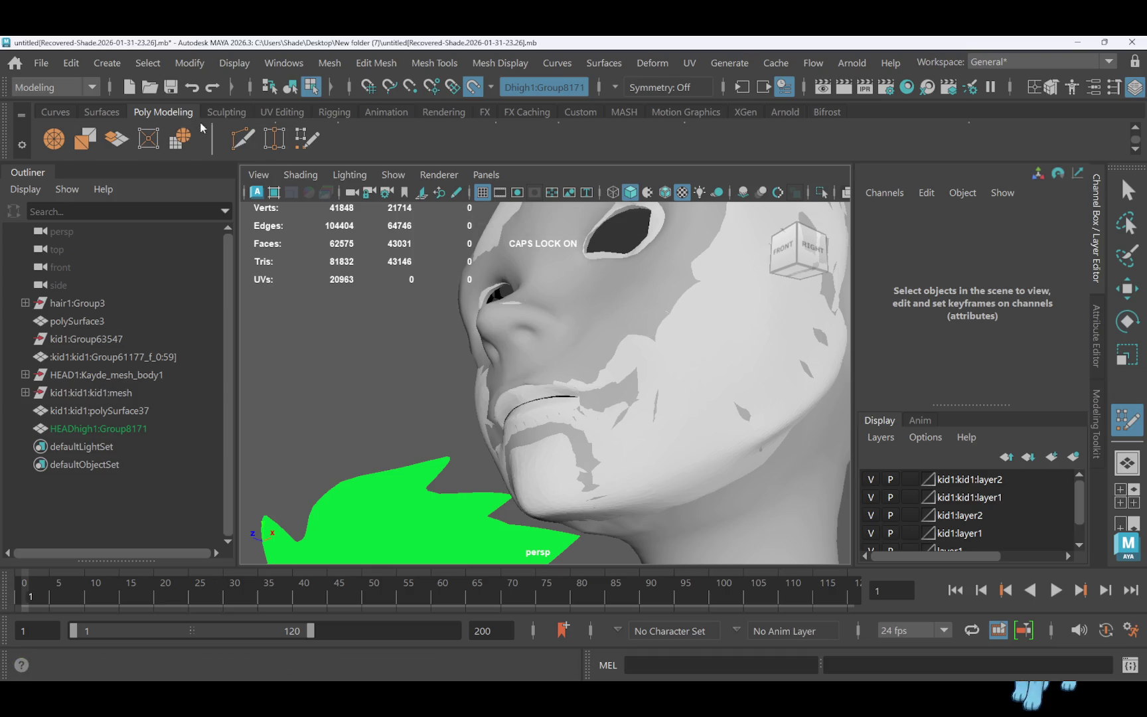
key(q)
click(524, 256)
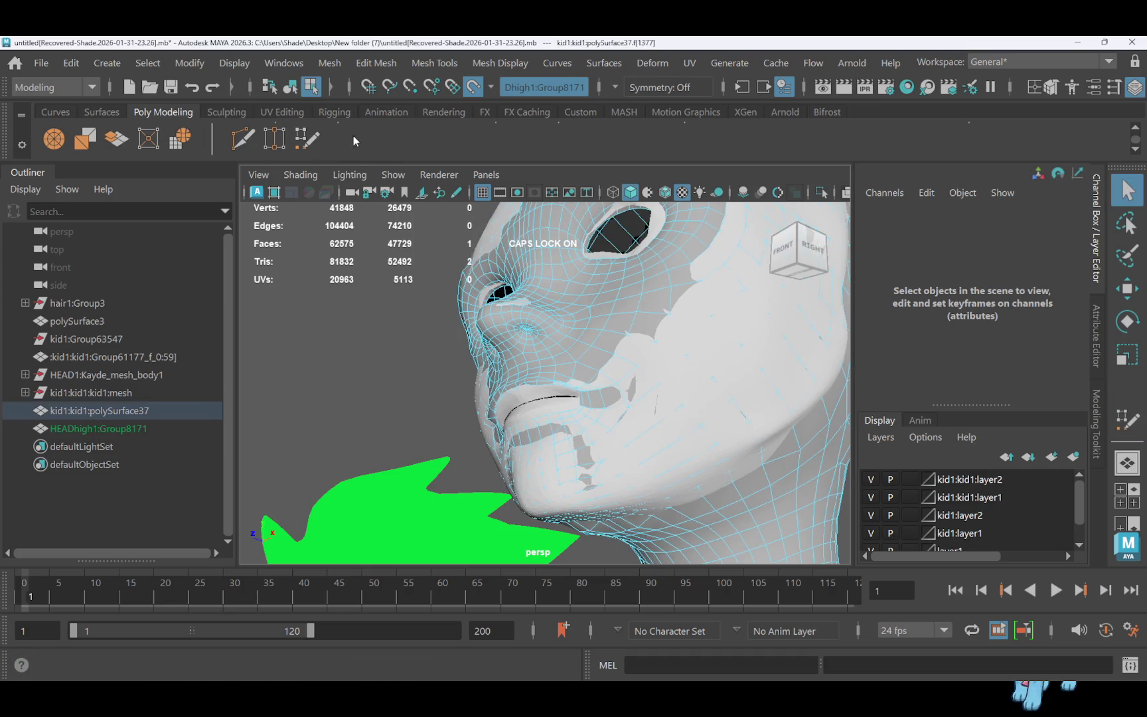
mouse_move(559, 177)
right_down()
mouse_move(398, 174)
mouse_move(589, 169)
mouse_move(640, 149)
right_up()
key(y)
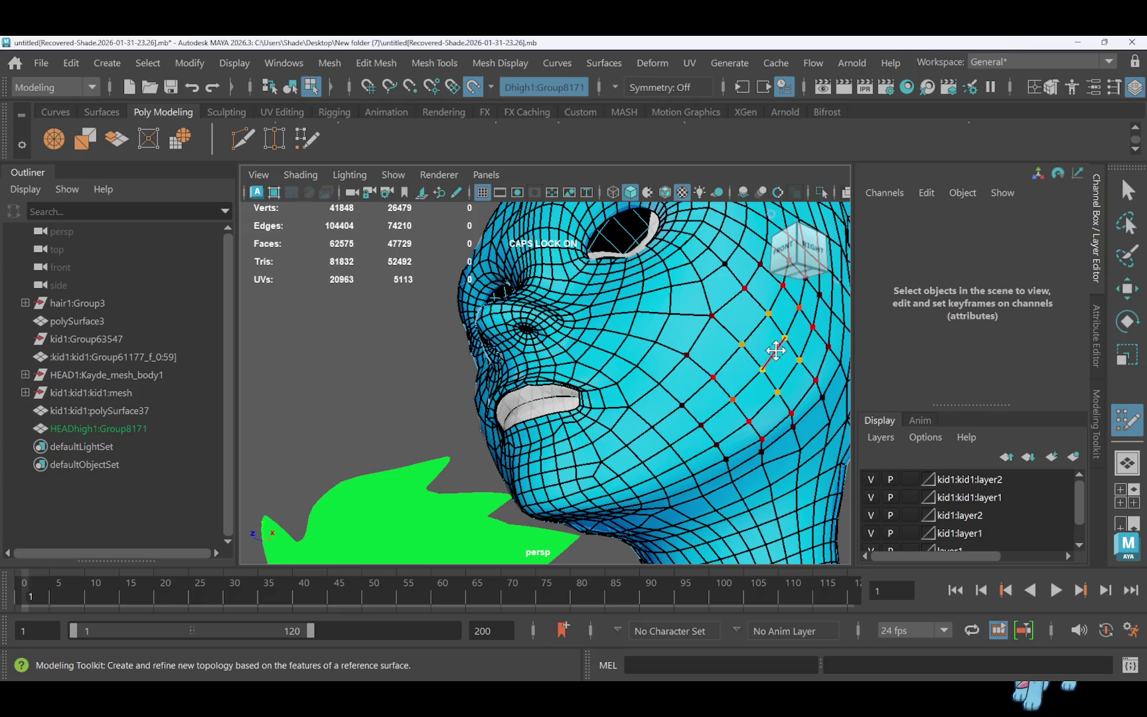
shift+drag(781, 358, 692, 427)
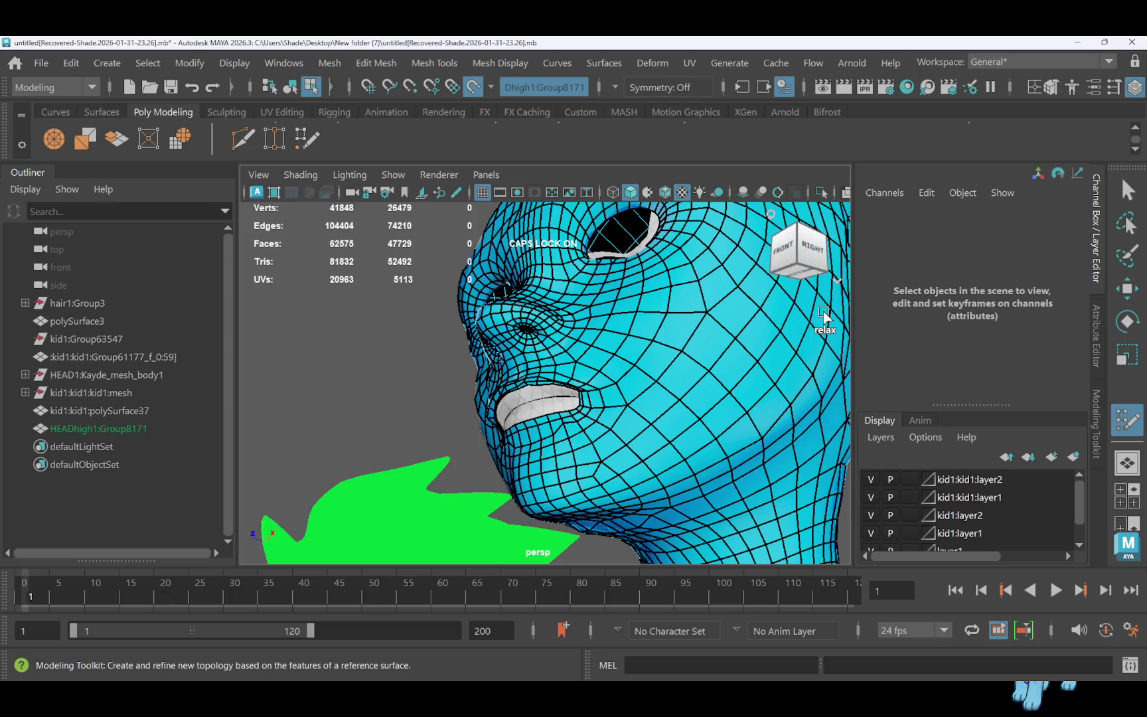
Relax the neck along its left silhouette and the lower neck loops
mouse_move(805, 334)
alt+mouse_down()
mouse_move(764, 351)
mouse_move(785, 463)
alt+mouse_up()
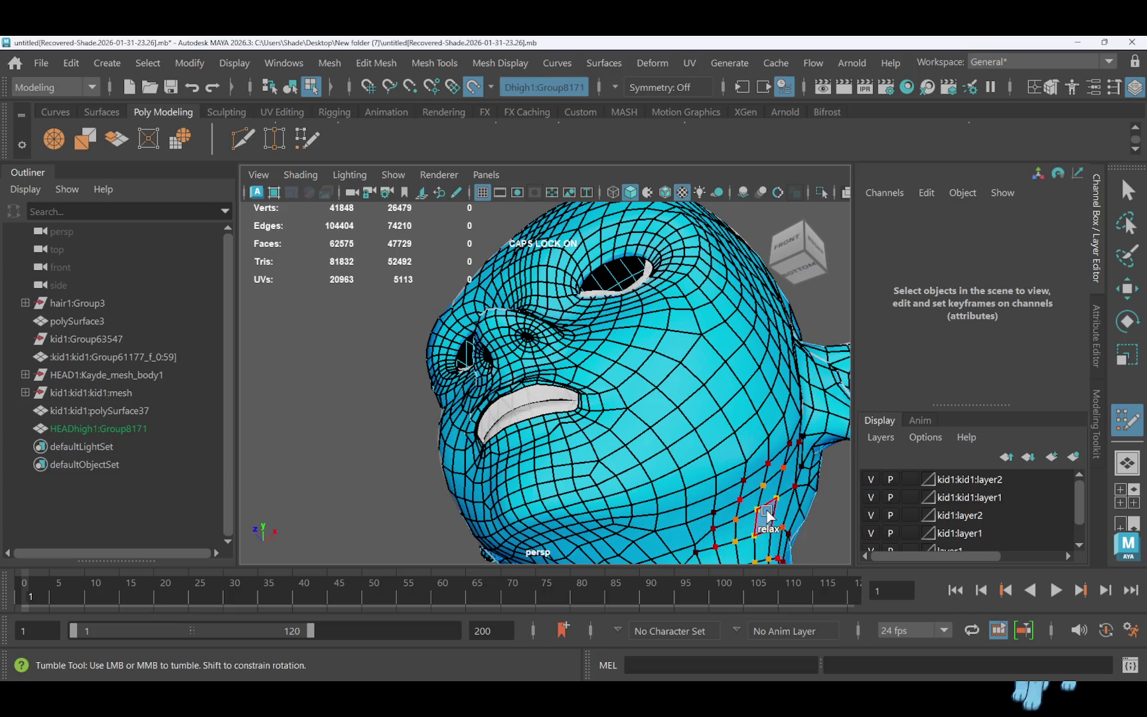
mouse_move(641, 491)
alt+mouse_down()
mouse_move(724, 494)
mouse_move(511, 384)
alt+mouse_up()
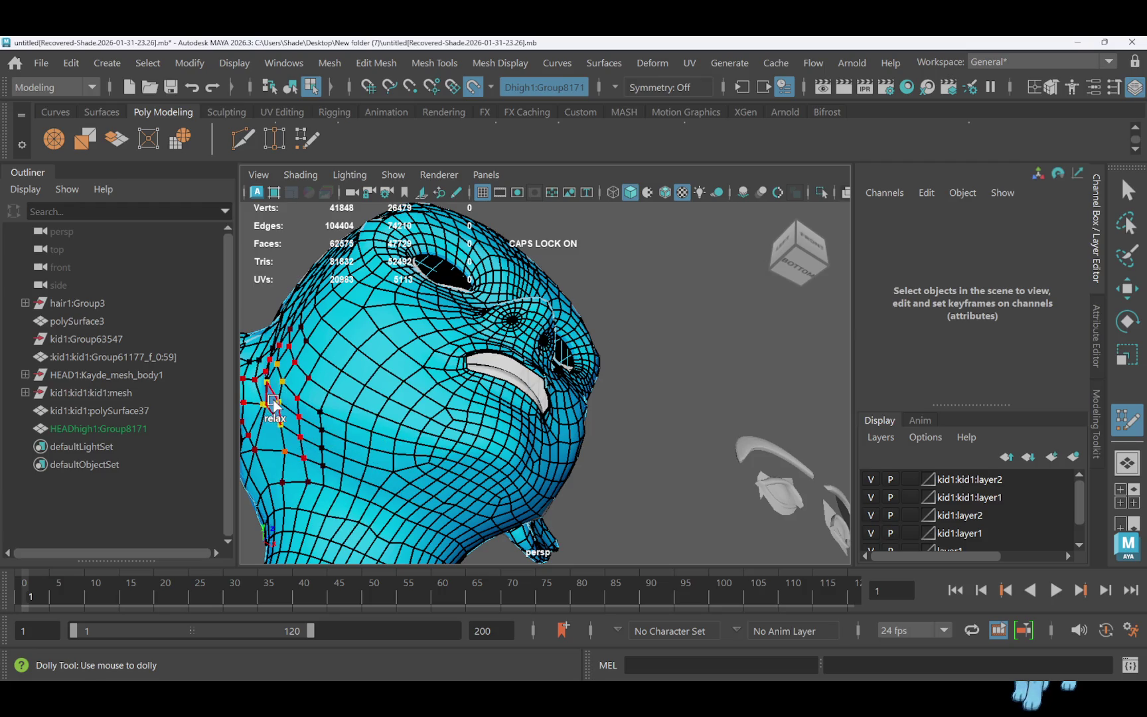
mouse_move(271, 369)
alt+mouse_down()
mouse_move(332, 364)
mouse_move(302, 367)
alt+mouse_up()
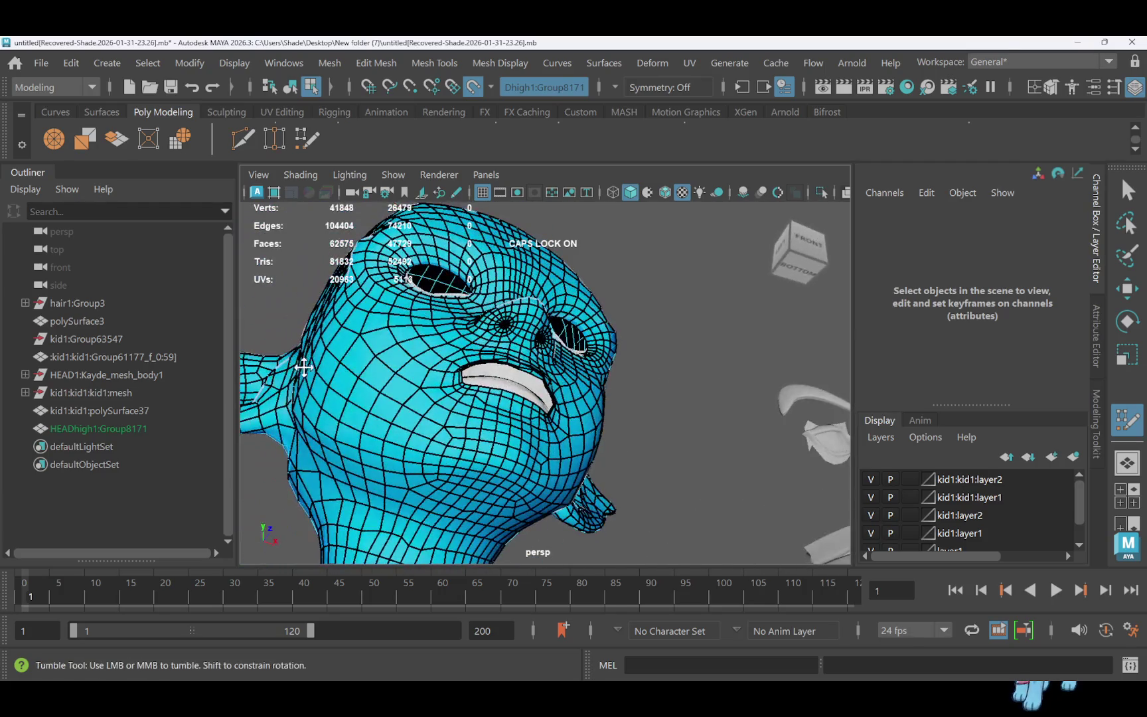
shift+drag(299, 488, 330, 467)
alt+right_drag(371, 494, 474, 507)
alt+drag(474, 507, 600, 519)
mouse_move(512, 440)
shift+mouse_down()
mouse_move(407, 448)
mouse_move(459, 435)
mouse_move(553, 445)
shift+mouse_up()
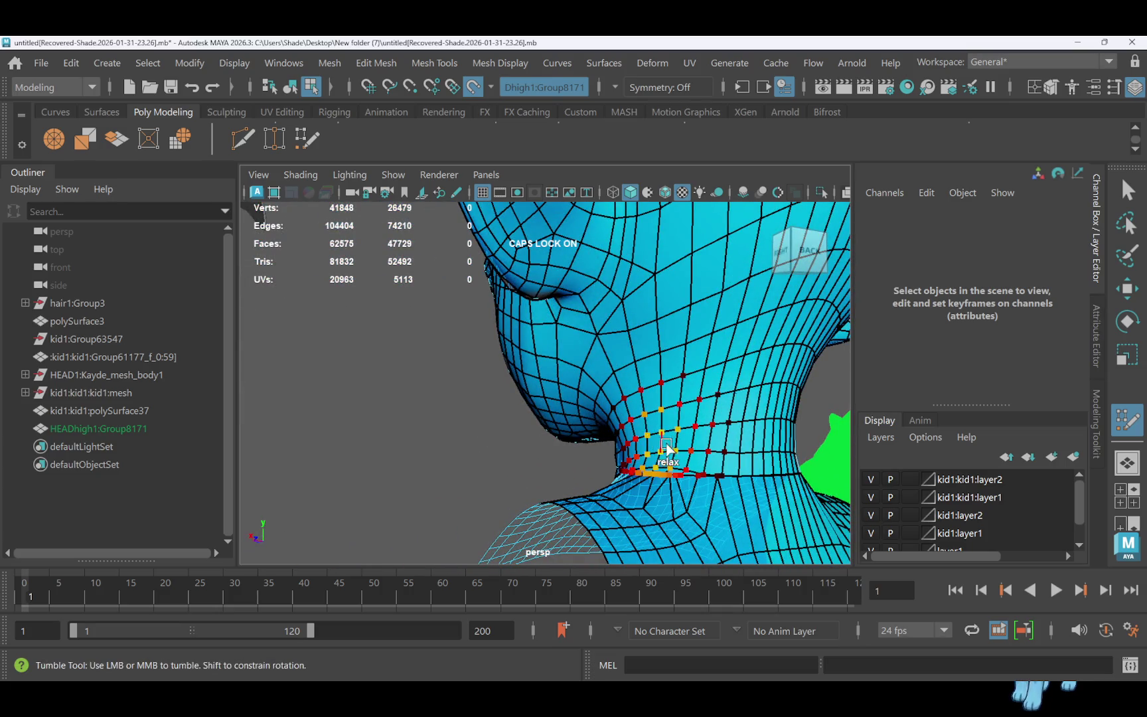
Relax the mesh under the chin and around the mouth
mouse_move(680, 451)
alt+mouse_down()
mouse_move(716, 440)
mouse_move(710, 458)
mouse_move(734, 465)
alt+mouse_up()
mouse_move(605, 472)
alt+mouse_down()
mouse_move(660, 435)
mouse_move(709, 438)
alt+mouse_up()
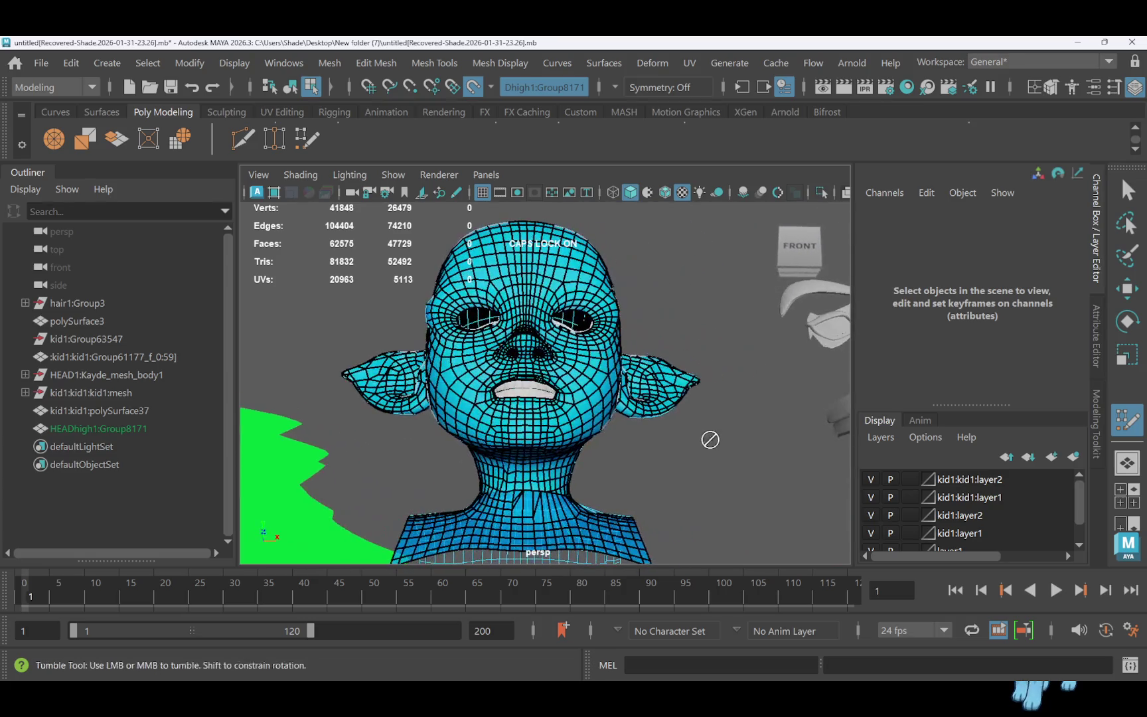
mouse_move(513, 482)
mouse_down()
mouse_move(530, 472)
mouse_move(492, 475)
mouse_move(543, 466)
mouse_move(511, 431)
mouse_move(539, 397)
mouse_move(552, 408)
mouse_move(520, 397)
mouse_move(498, 412)
mouse_up()
mouse_move(497, 411)
alt+right_down()
mouse_move(494, 422)
mouse_move(551, 424)
alt+right_up()
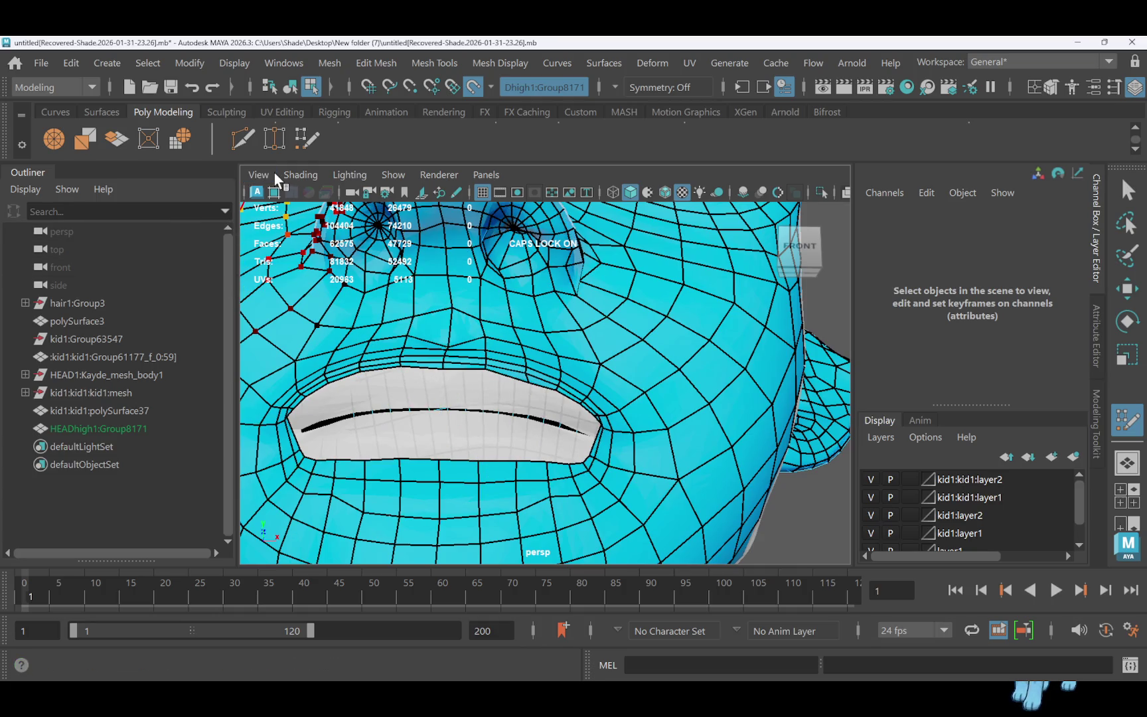
key(w)
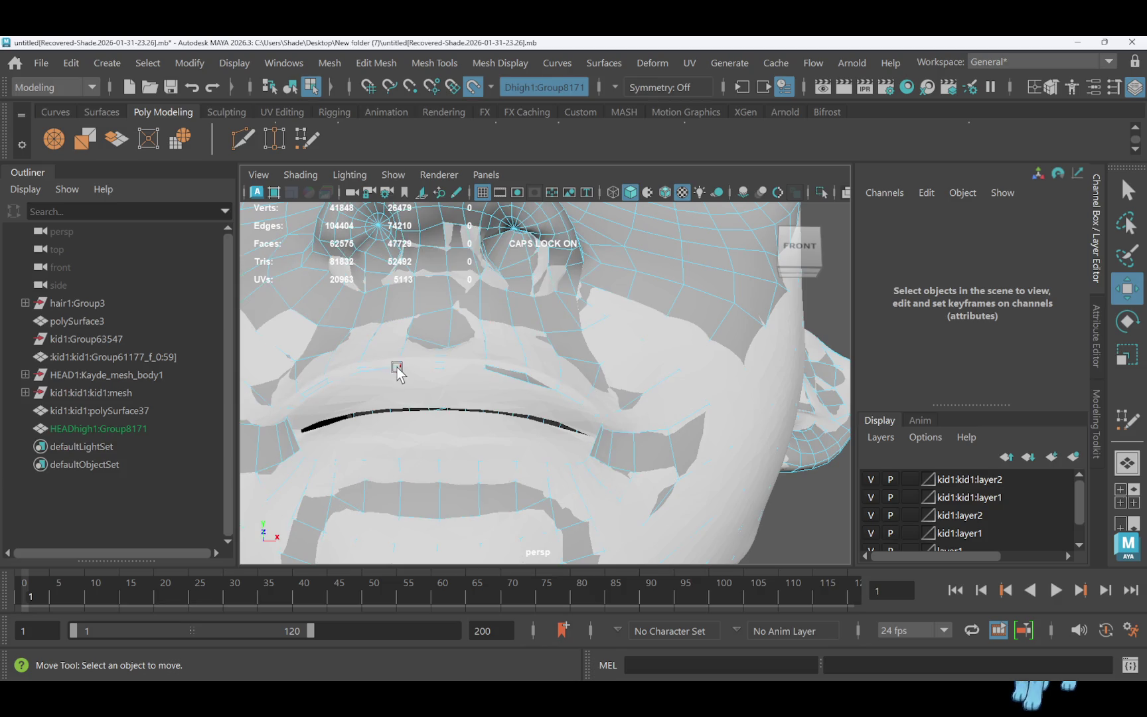
double_click(397, 369)
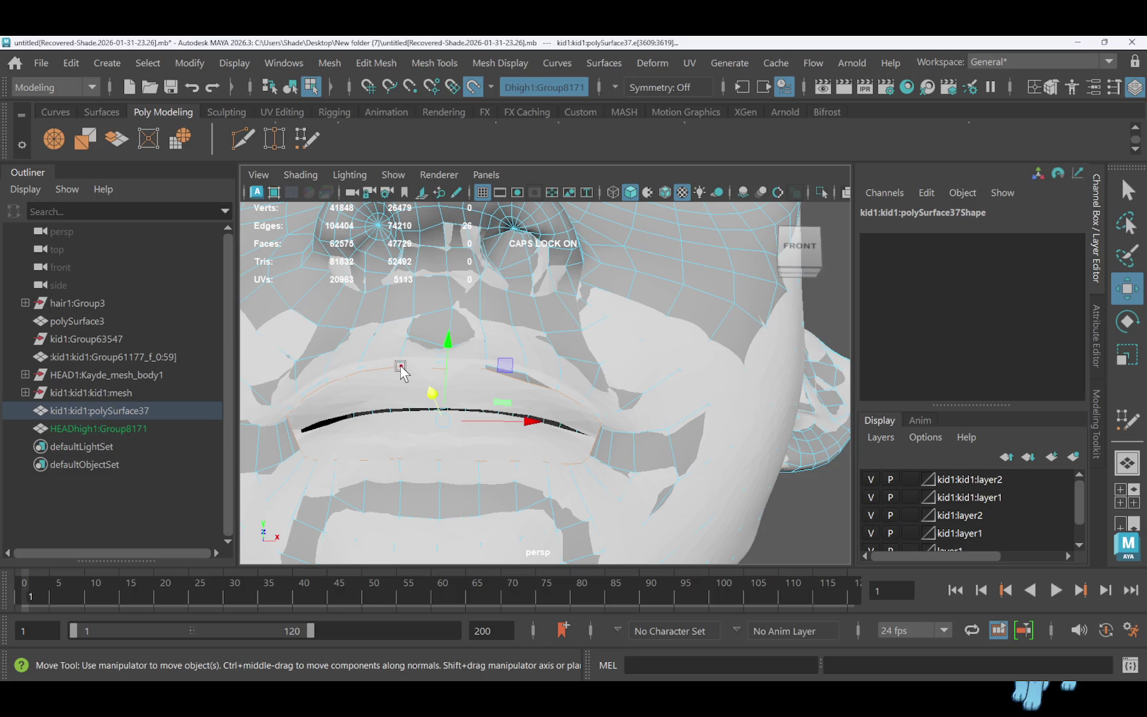
key(r)
drag(442, 414, 441, 414)
key(ctrl+z)
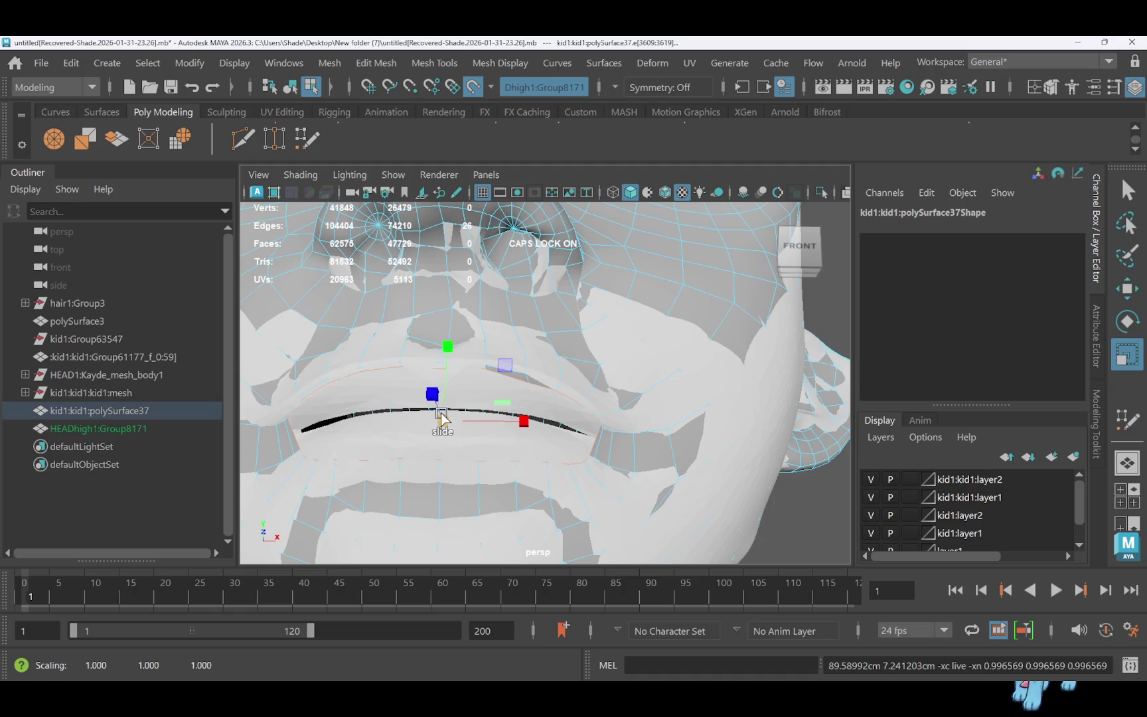
With Quad Draw, add a row of six quads along the upper inner lip toward the mouth corner
click(306, 139)
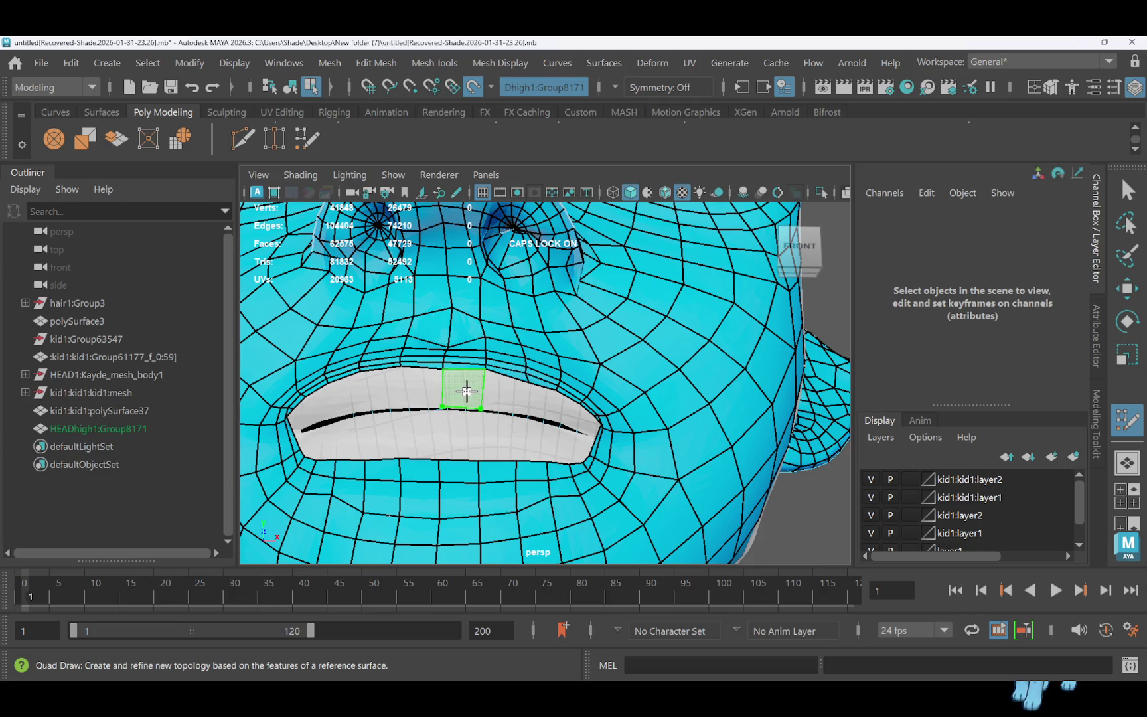
shift+click(465, 392)
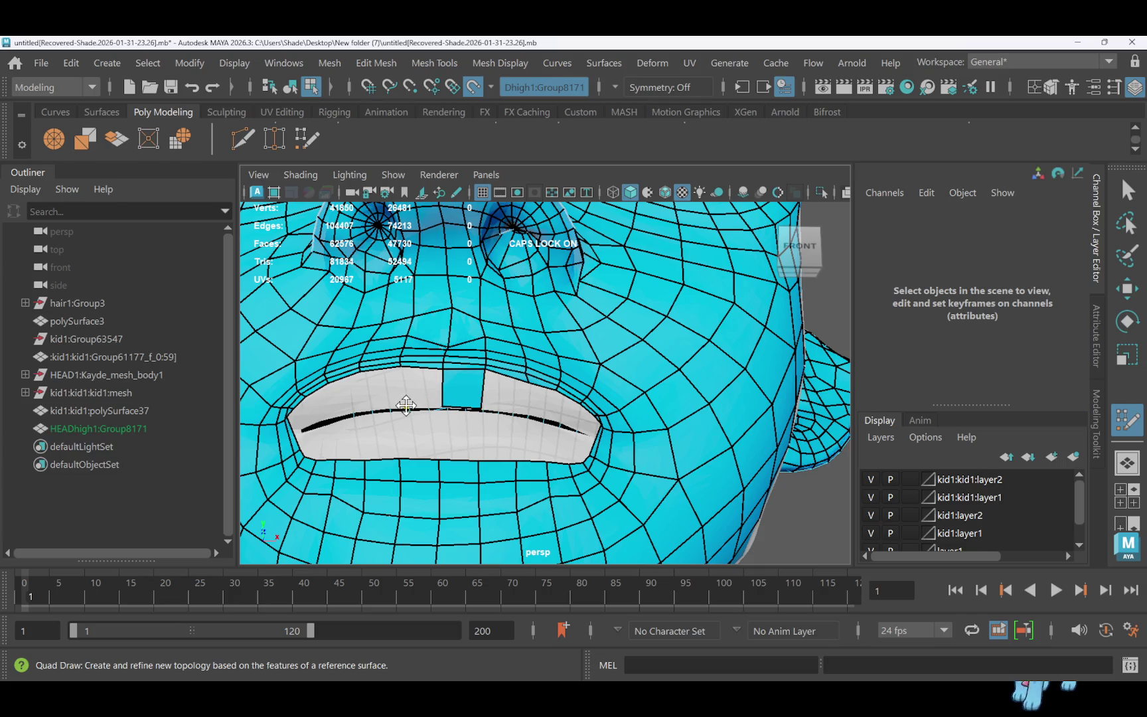
shift+click(423, 393)
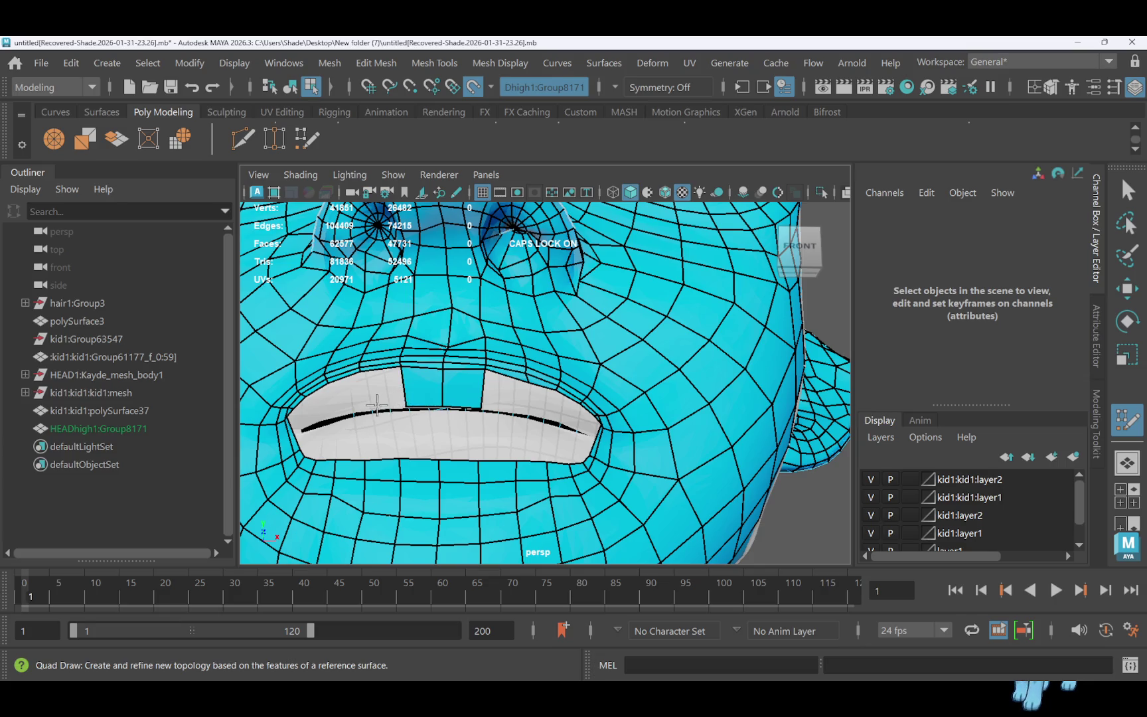
shift+click(382, 392)
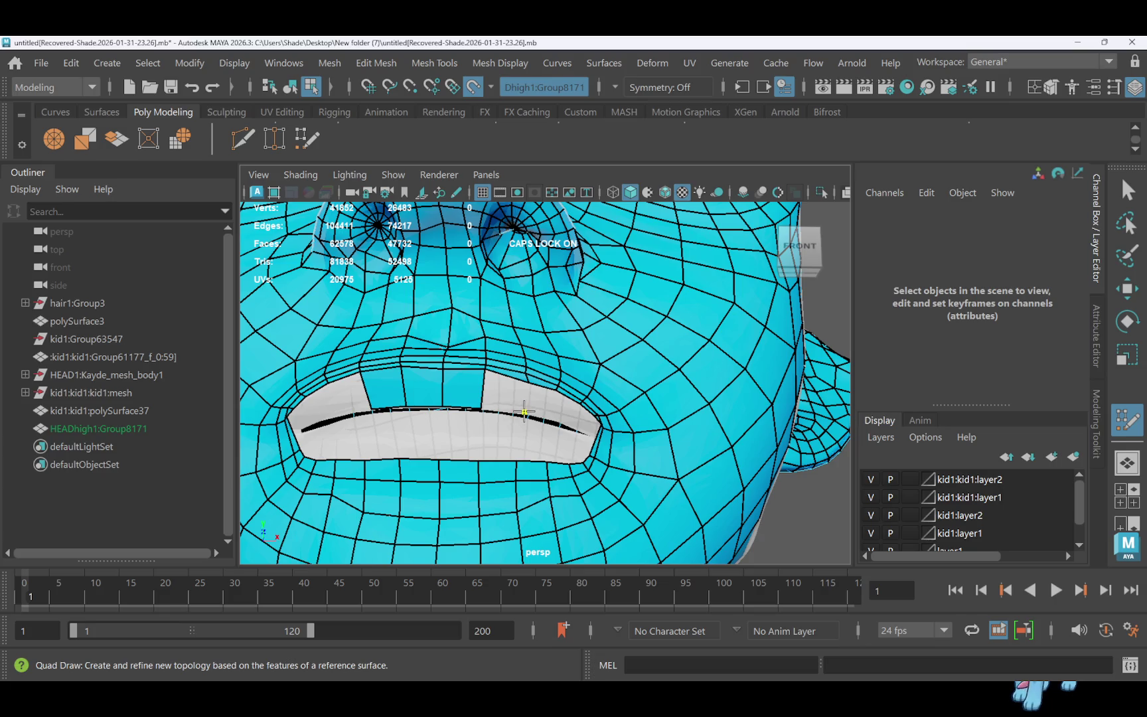
shift+click(528, 409)
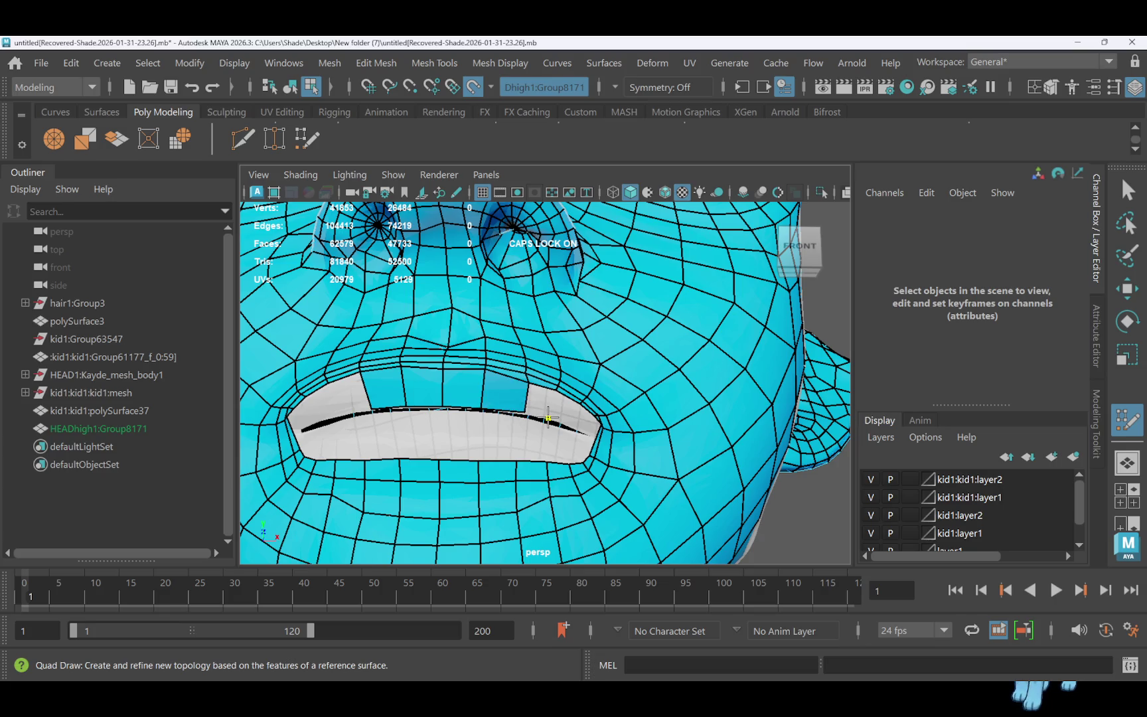
shift+click(543, 406)
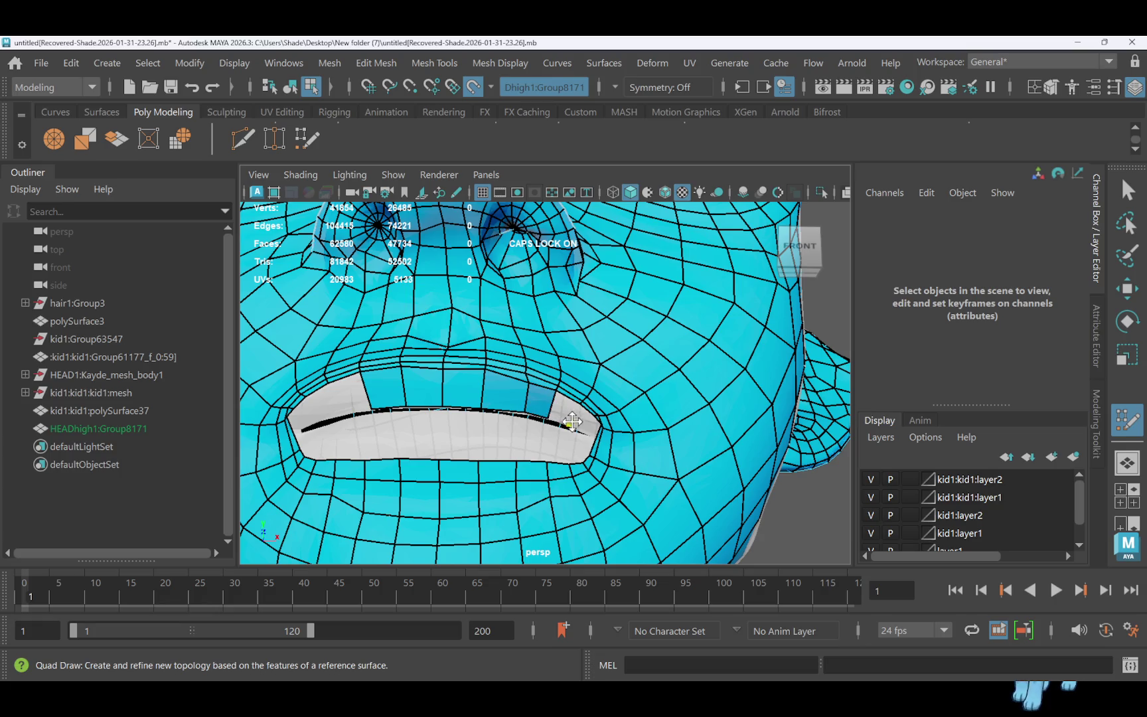
shift+click(563, 410)
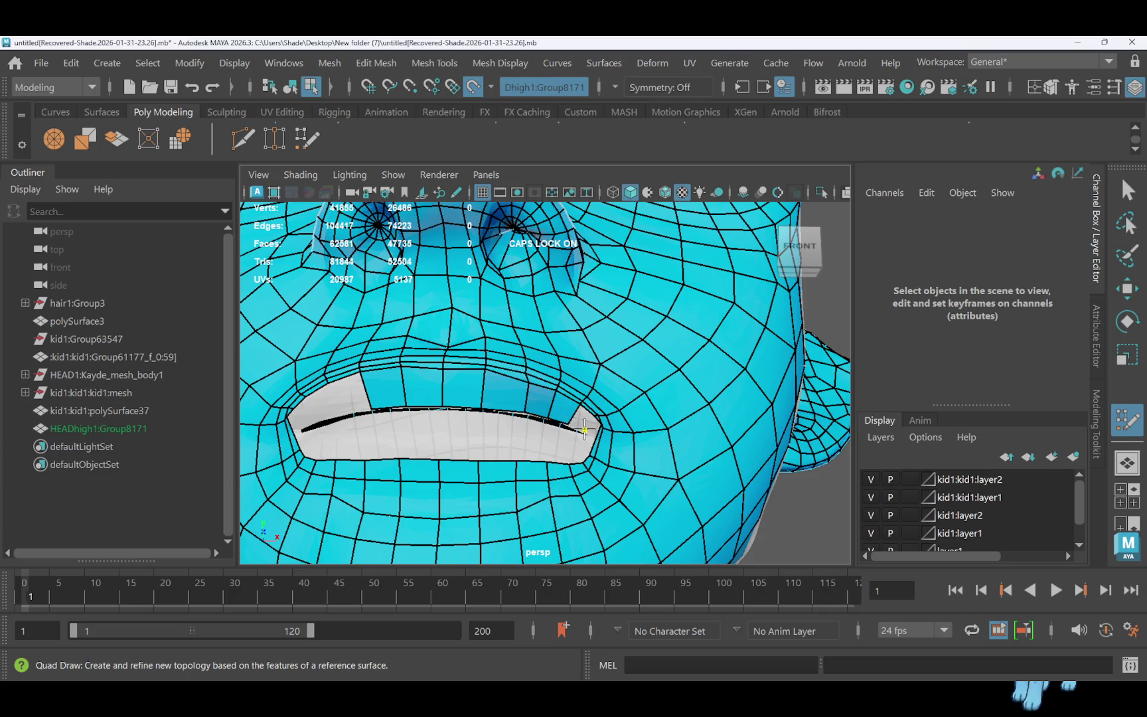
mouse_move(581, 423)
alt+mouse_down()
mouse_move(586, 412)
mouse_move(570, 415)
mouse_move(618, 424)
alt+mouse_up()
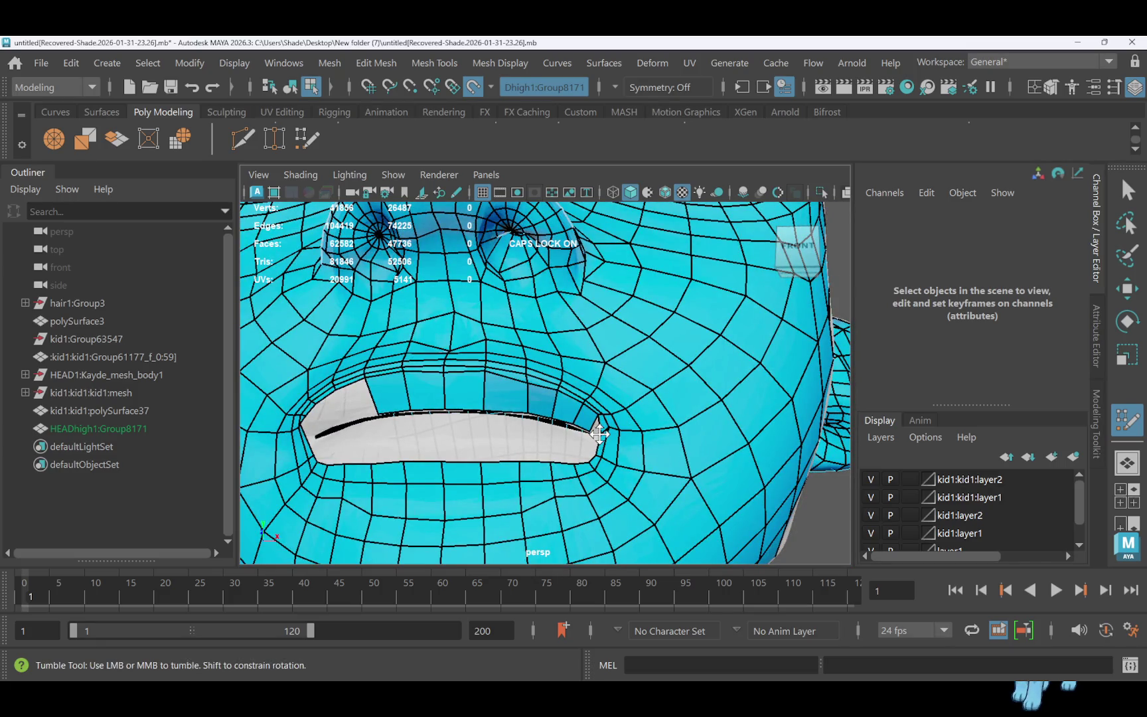
Zoom in on the mouth corner and add a Quad Draw face there
alt+right_drag(596, 456, 604, 451)
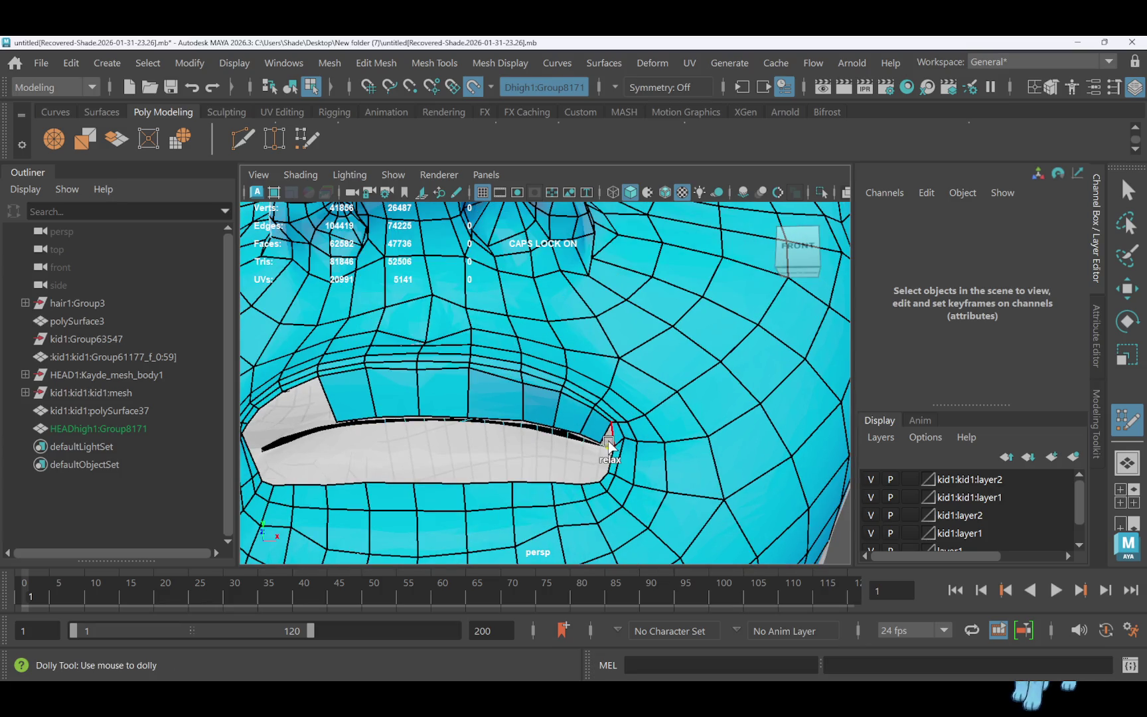
mouse_move(597, 440)
alt+mouse_down()
mouse_move(545, 428)
mouse_move(564, 412)
mouse_move(649, 435)
mouse_move(601, 438)
mouse_move(636, 482)
alt+mouse_up()
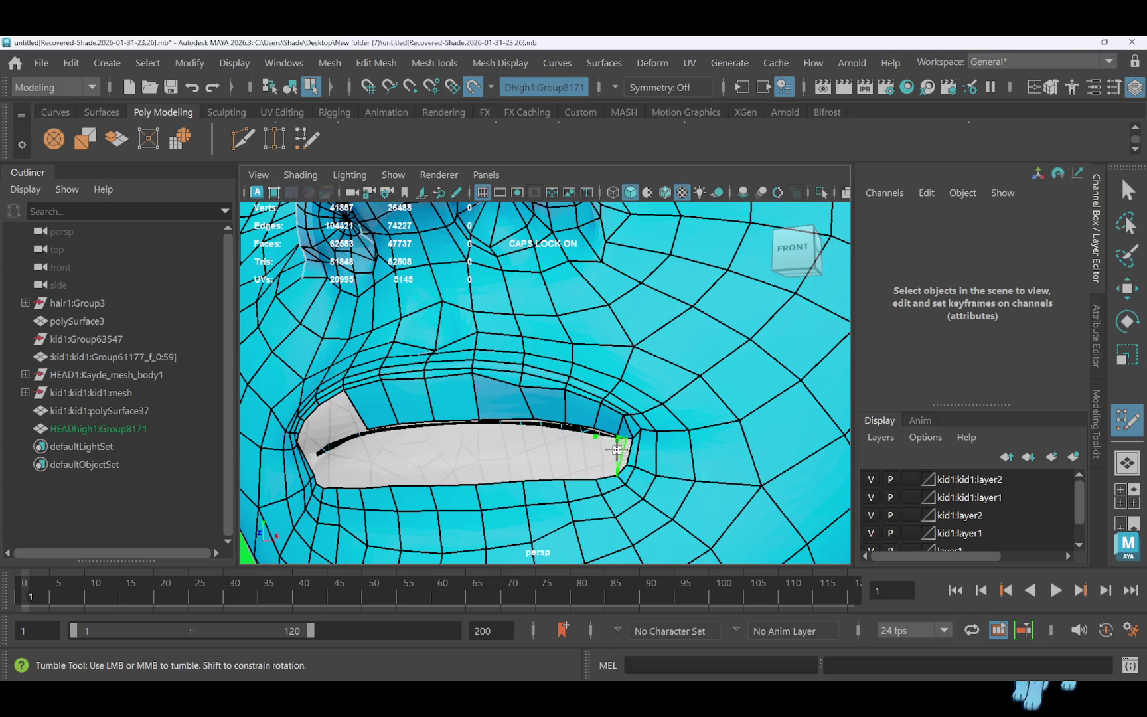
shift+click(608, 454)
Insert three vertical edge loops across the upper-lip strip near the mouth corner
click(595, 436)
click(595, 477)
key(Return)
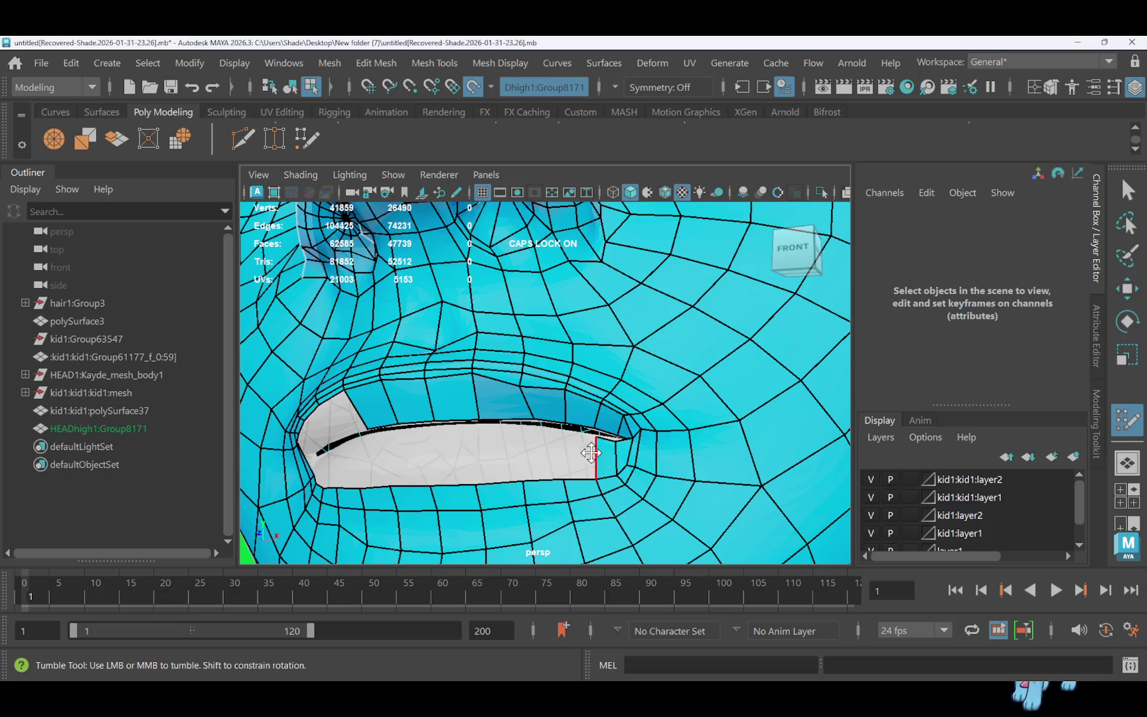
click(564, 430)
click(565, 478)
key(Return)
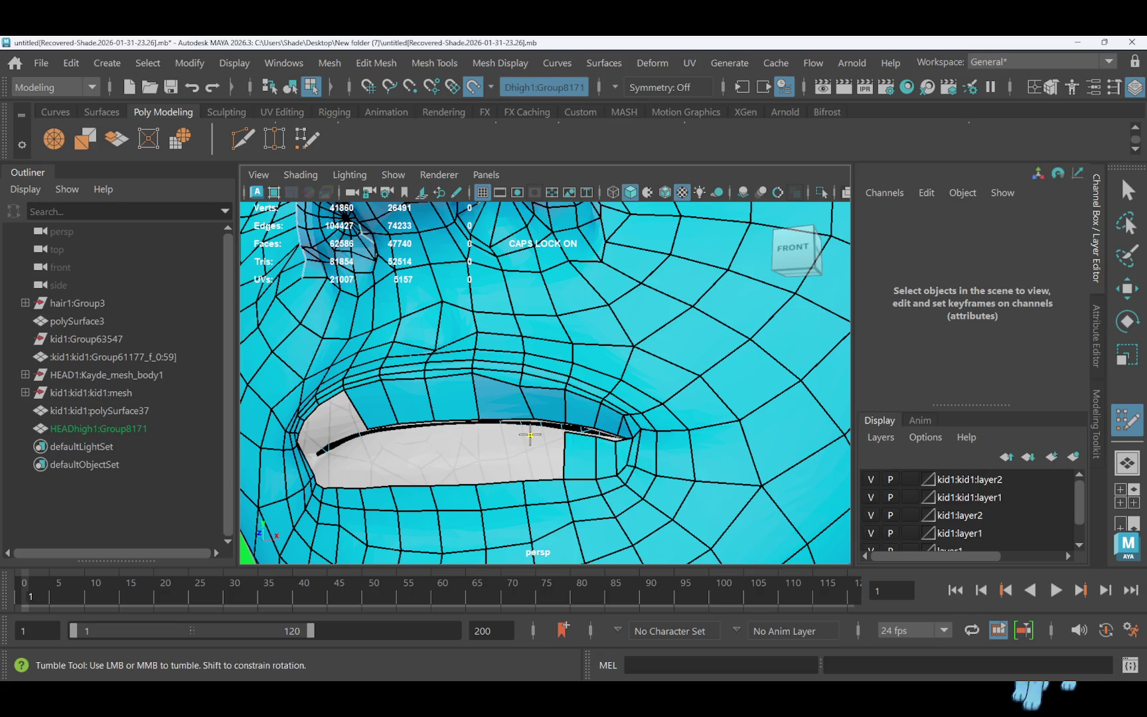
click(530, 428)
click(535, 477)
key(Return)
Add another face at the mouth corner and orbit to a side view
mouse_move(539, 458)
alt+mouse_down()
mouse_move(594, 412)
mouse_move(568, 436)
mouse_move(583, 436)
alt+mouse_up()
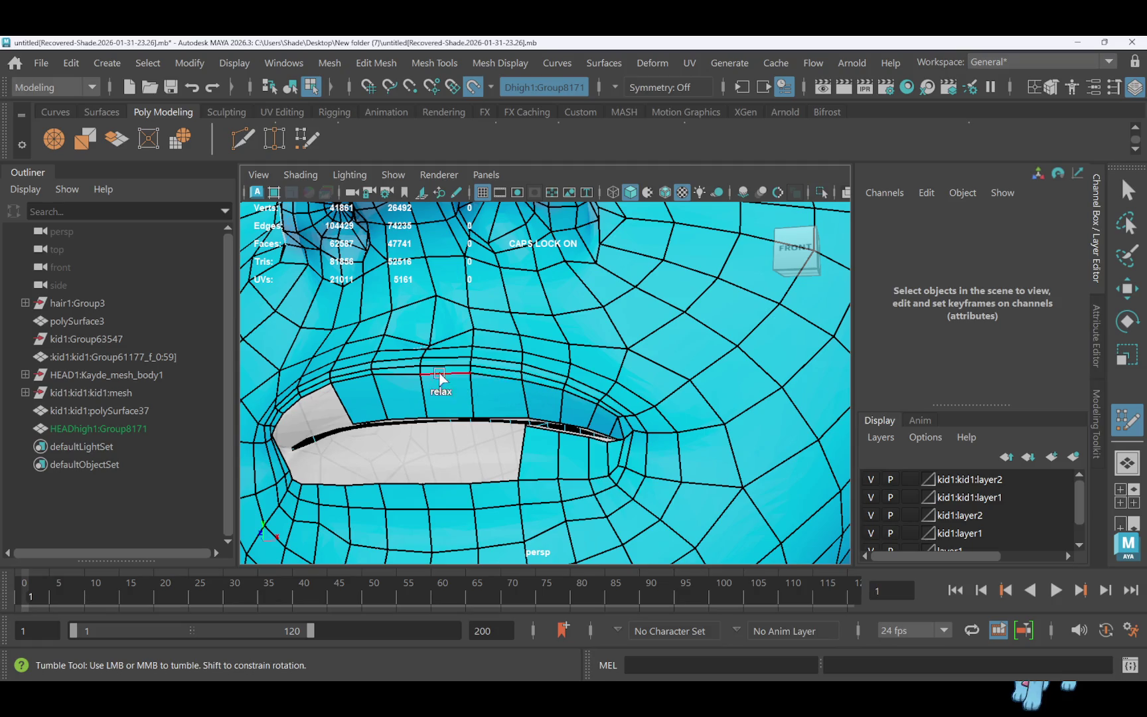
shift+click(317, 395)
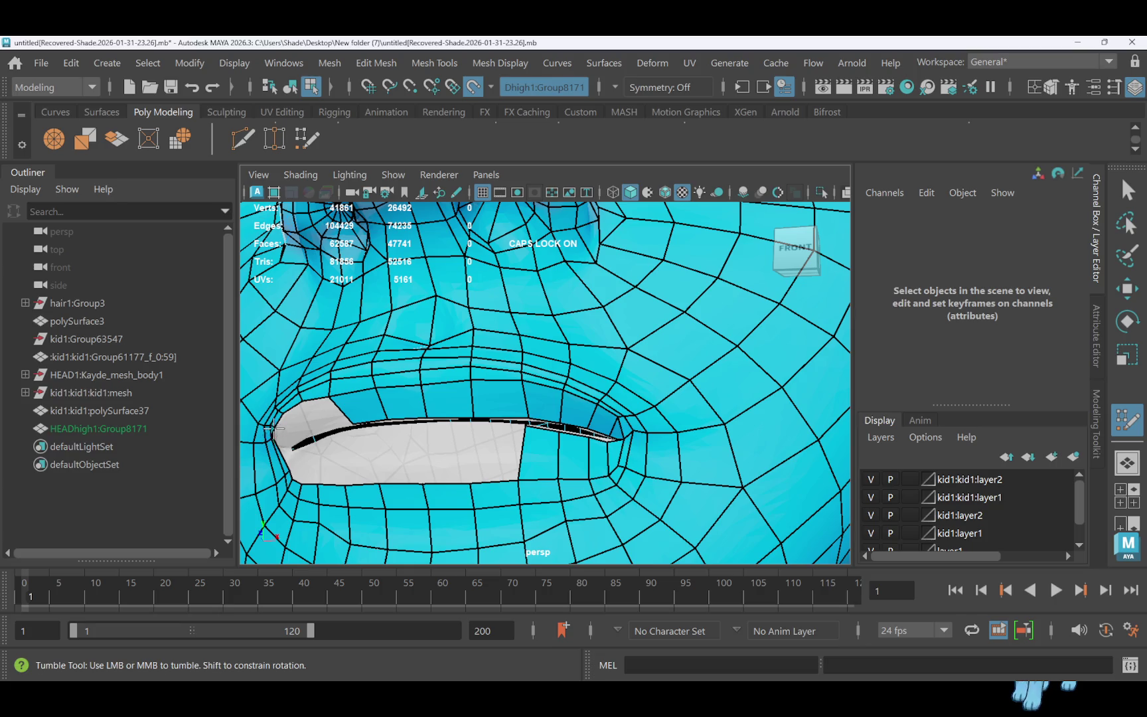
alt+drag(309, 428, 371, 352)
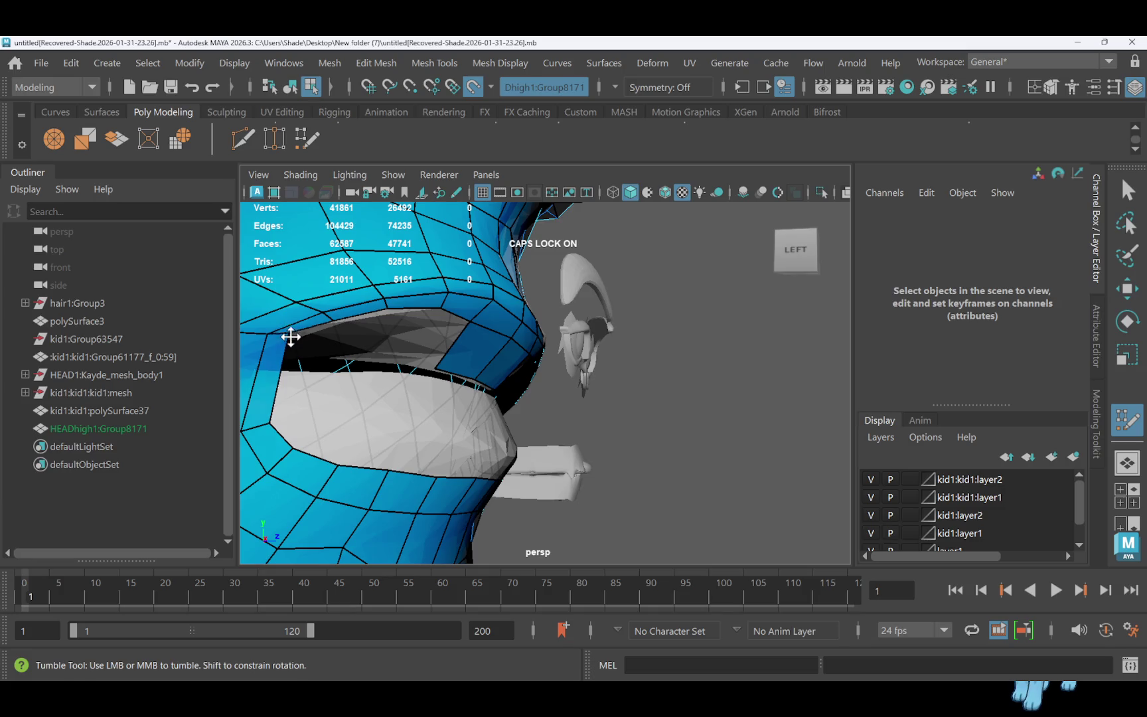
Relax the lip-corner vertices and append four quads extending the inner upper lip from the corner
mouse_move(276, 362)
mouse_down()
mouse_move(276, 375)
mouse_move(332, 366)
mouse_move(304, 363)
mouse_up()
key(w)
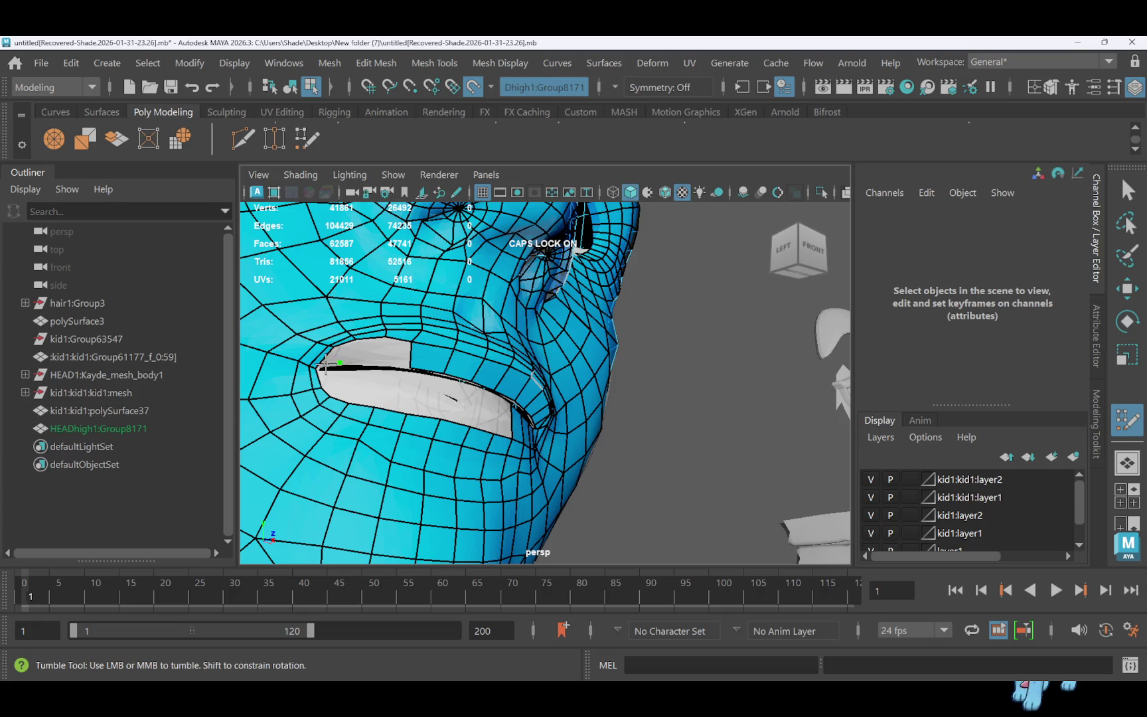
click(330, 361)
click(359, 361)
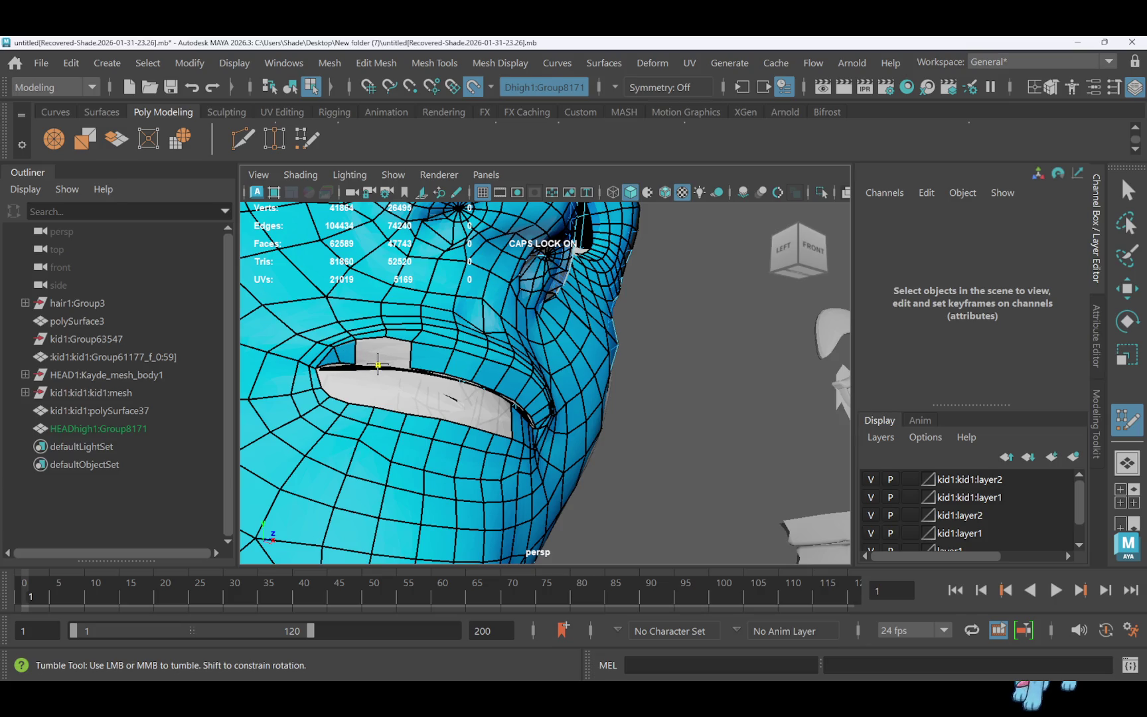
shift+click(377, 361)
shift+click(399, 360)
mouse_move(399, 361)
shift+mouse_down()
mouse_move(366, 363)
mouse_move(392, 362)
shift+mouse_up()
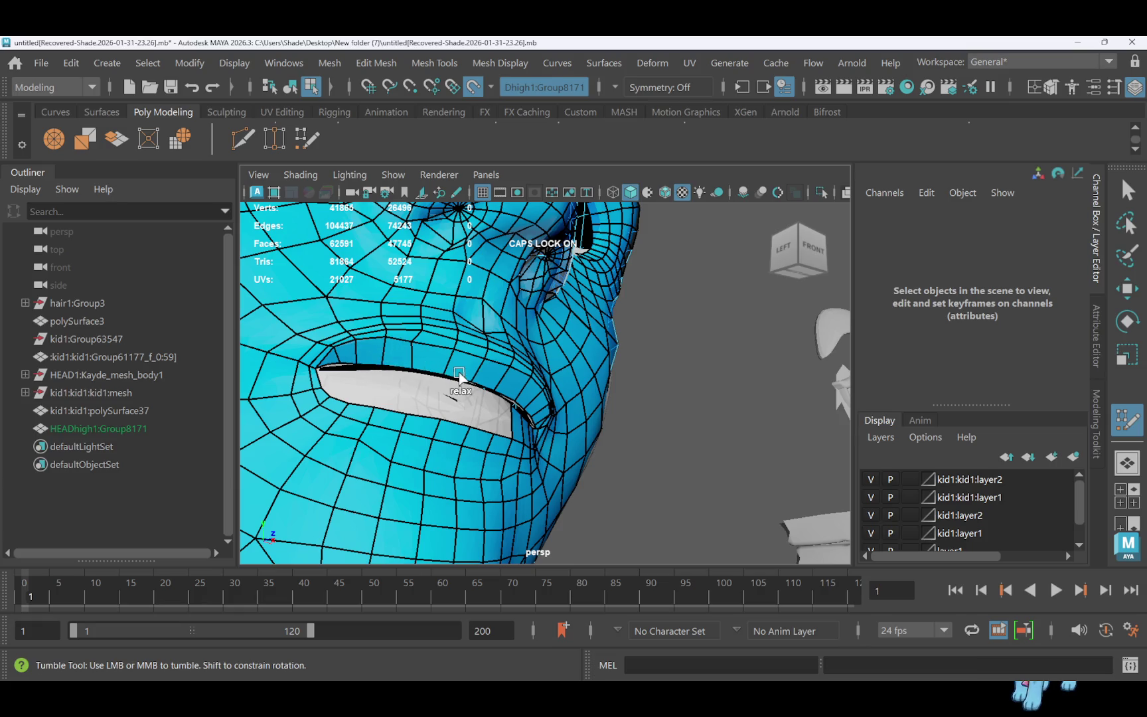
mouse_move(514, 388)
alt+mouse_down()
mouse_move(460, 379)
mouse_move(503, 424)
alt+mouse_up()
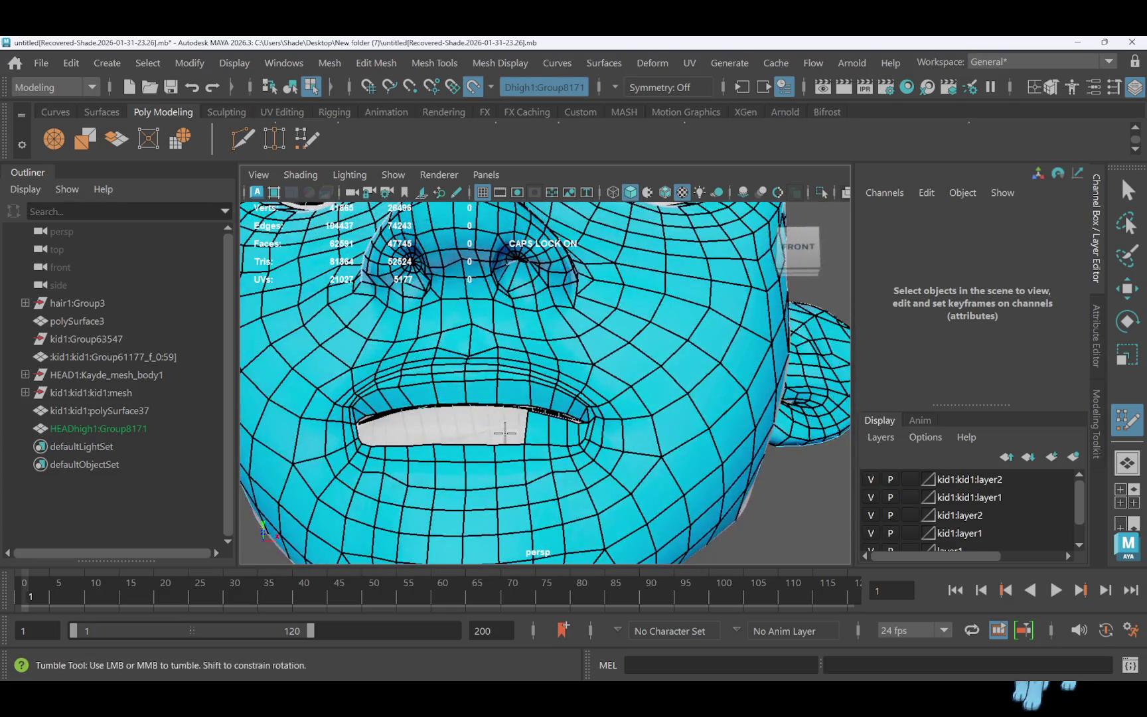
alt+right_drag(503, 425, 503, 432)
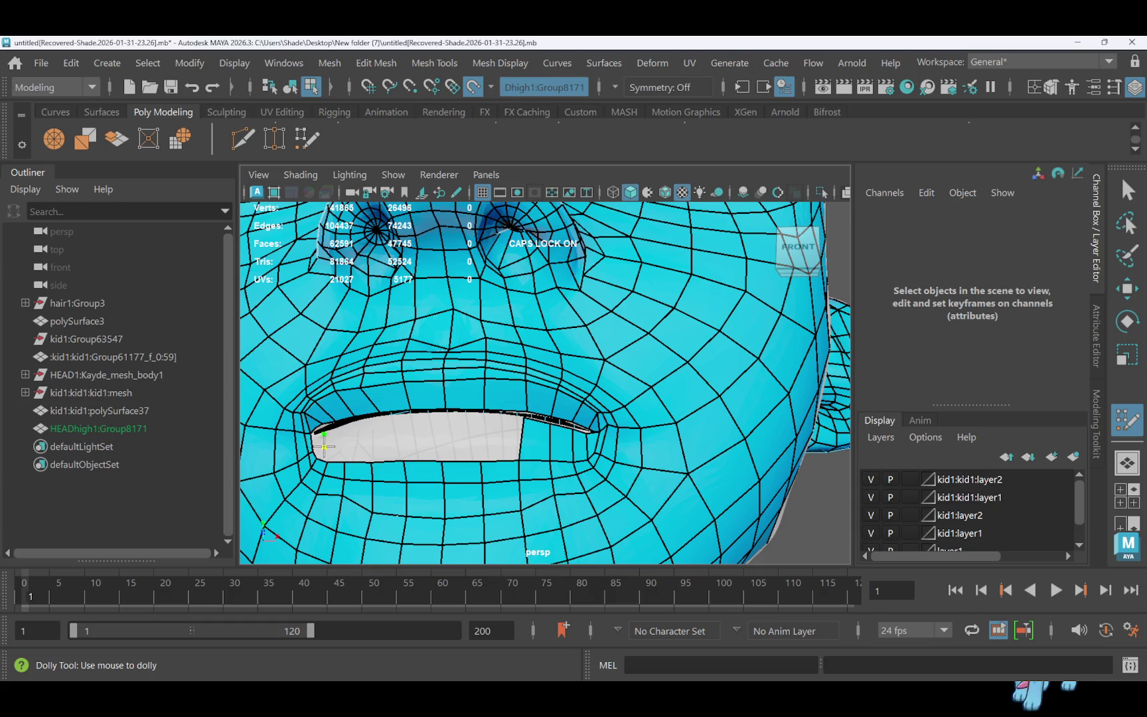
Add a row of quads along the lower inner lip, undoing and redoing the misplaced last face
shift+click(319, 441)
shift+click(327, 444)
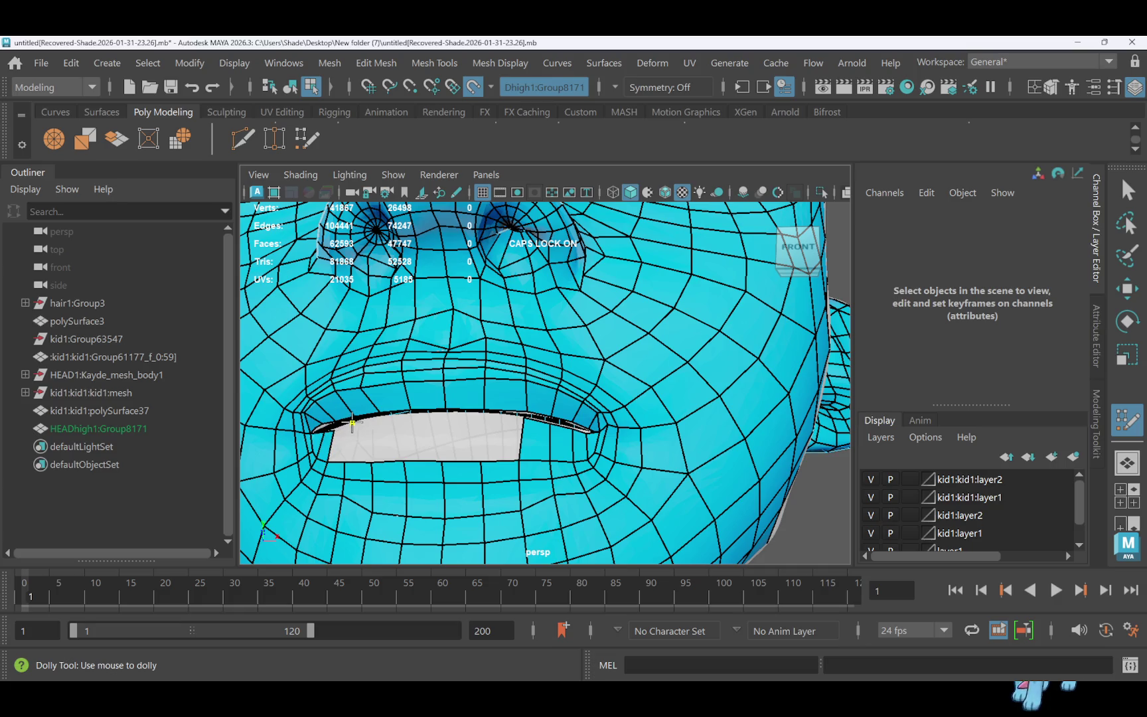
shift+click(343, 446)
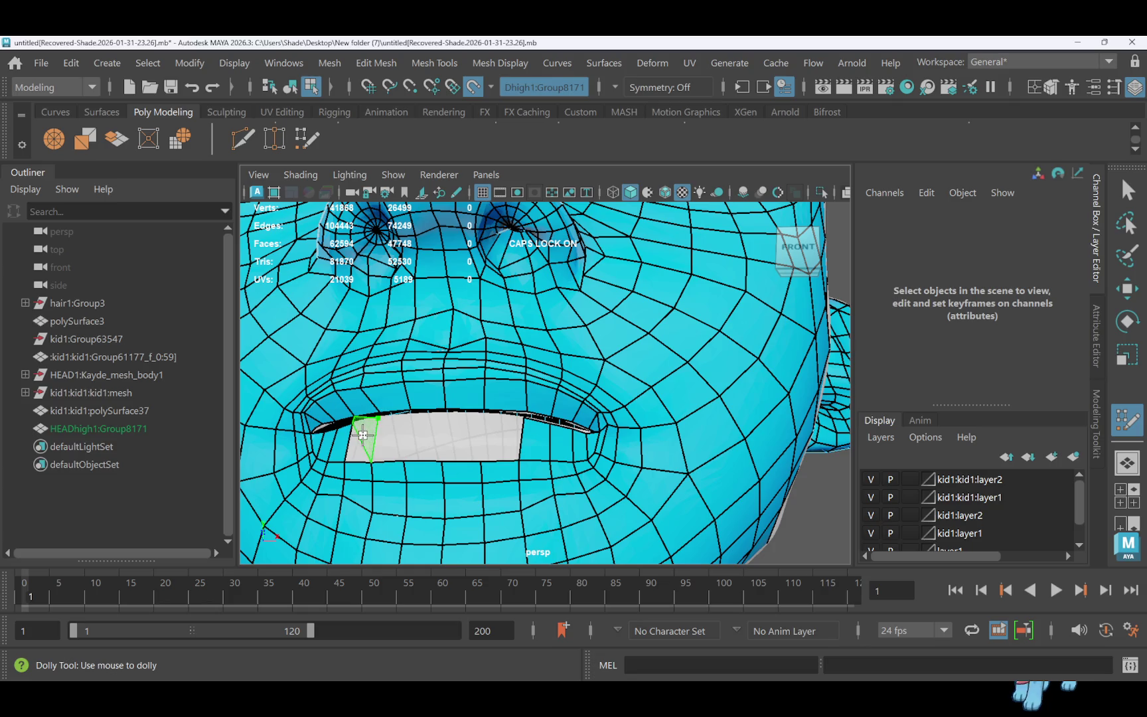
shift+click(366, 447)
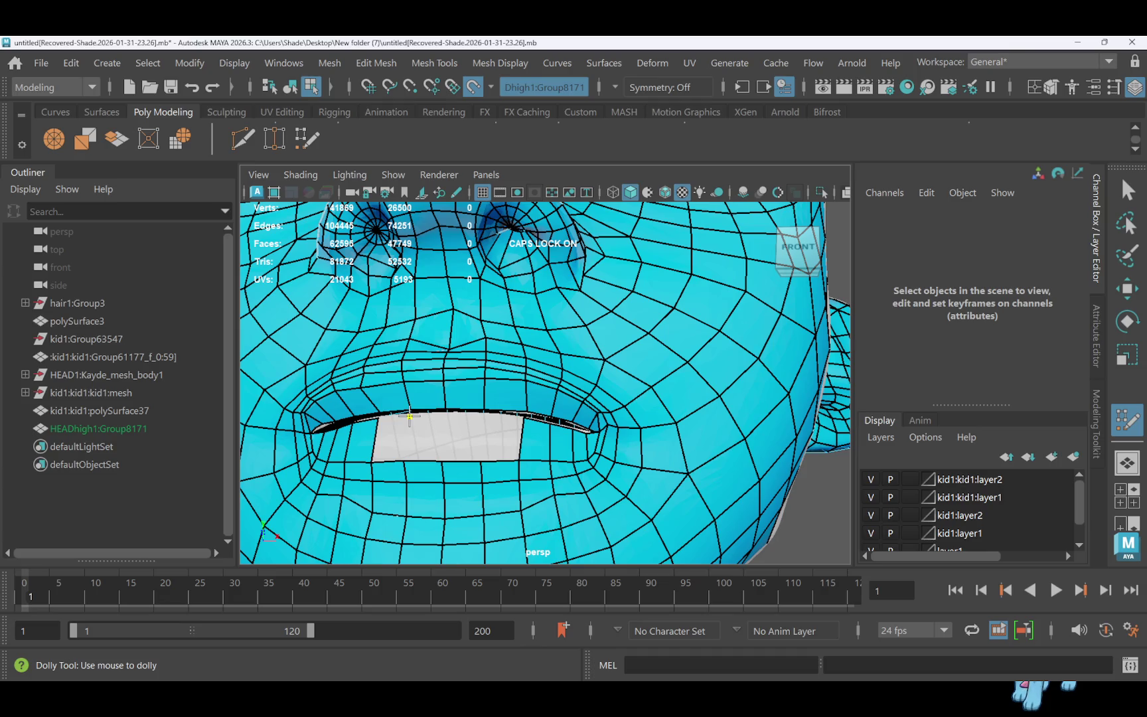
shift+click(396, 444)
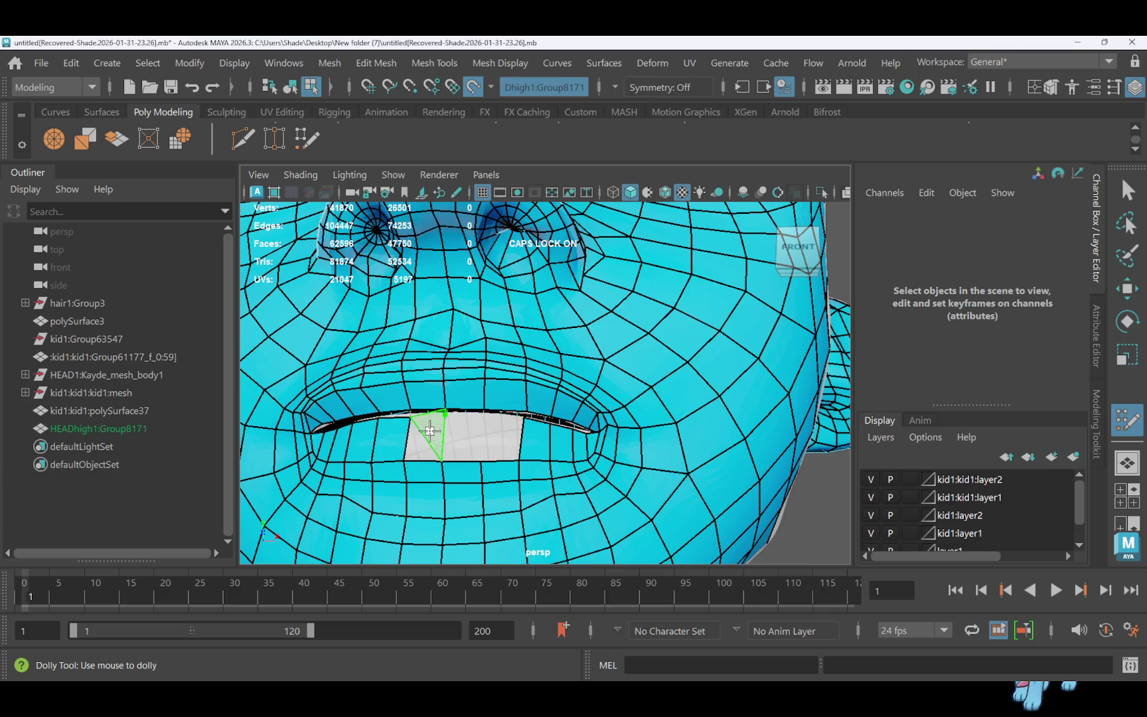
shift+click(424, 437)
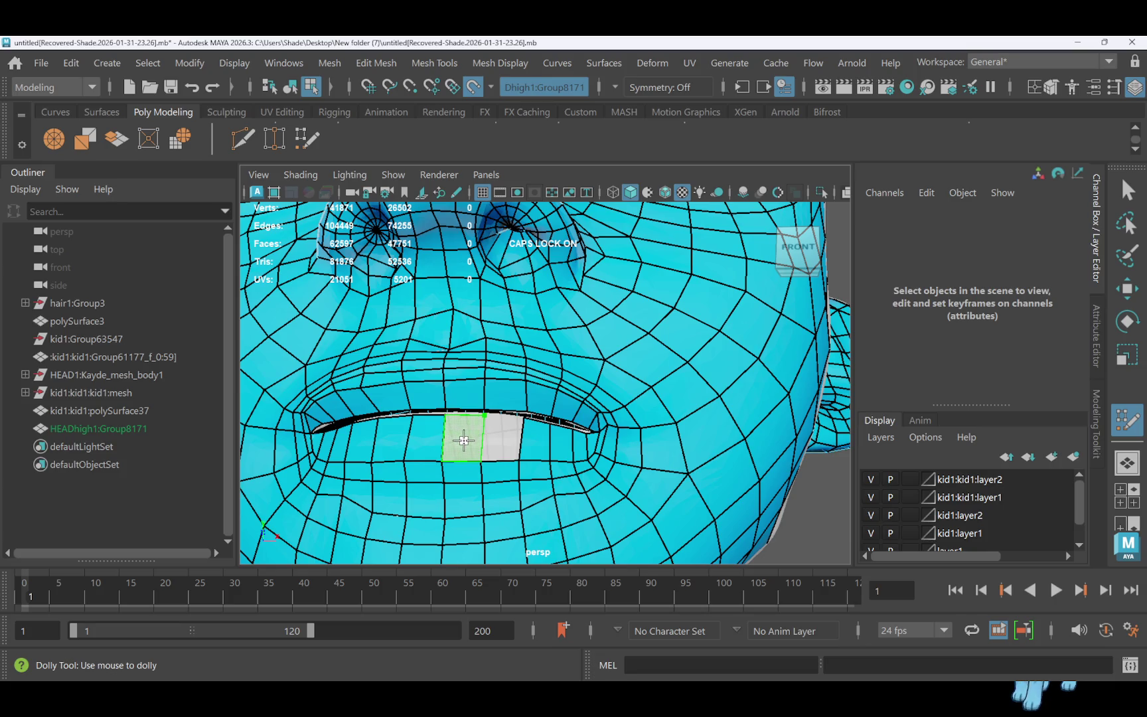
shift+click(461, 436)
shift+click(501, 436)
key(ctrl+z)
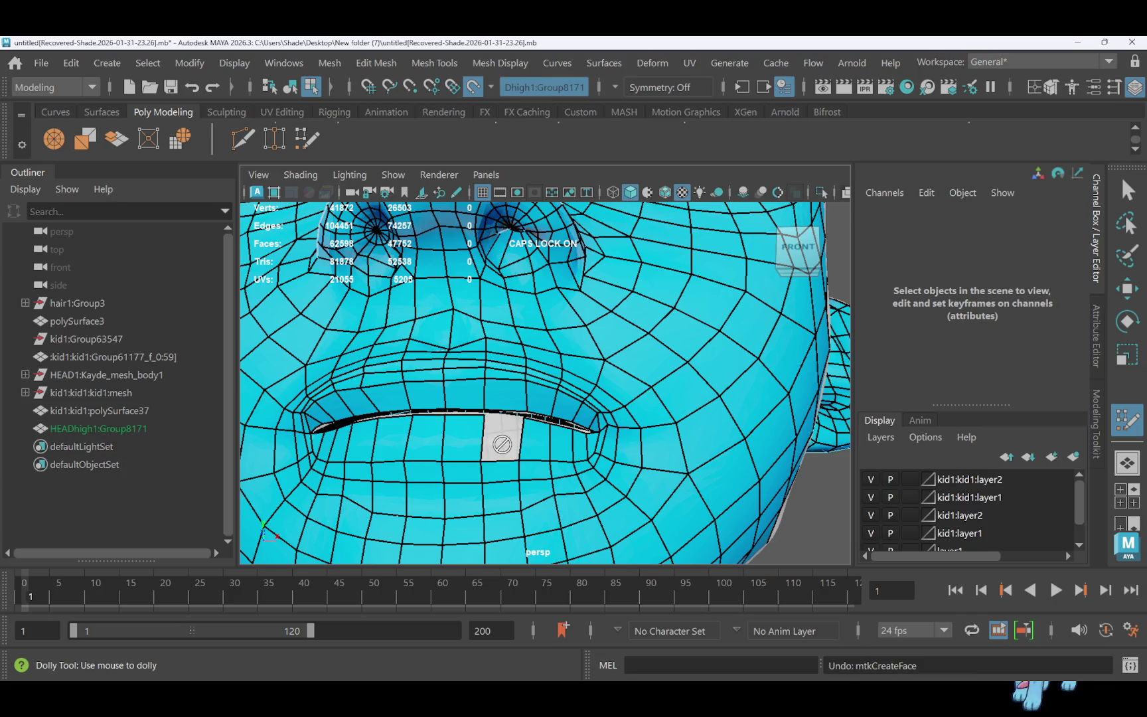
shift+click(501, 443)
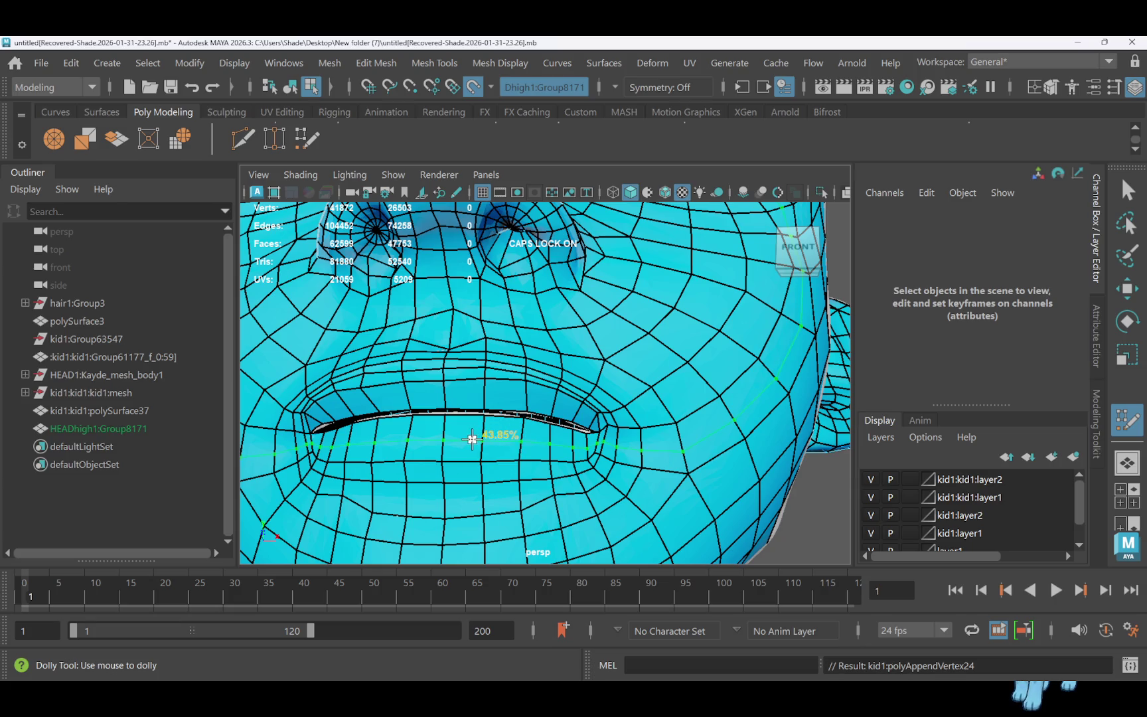
ctrl+click(472, 438)
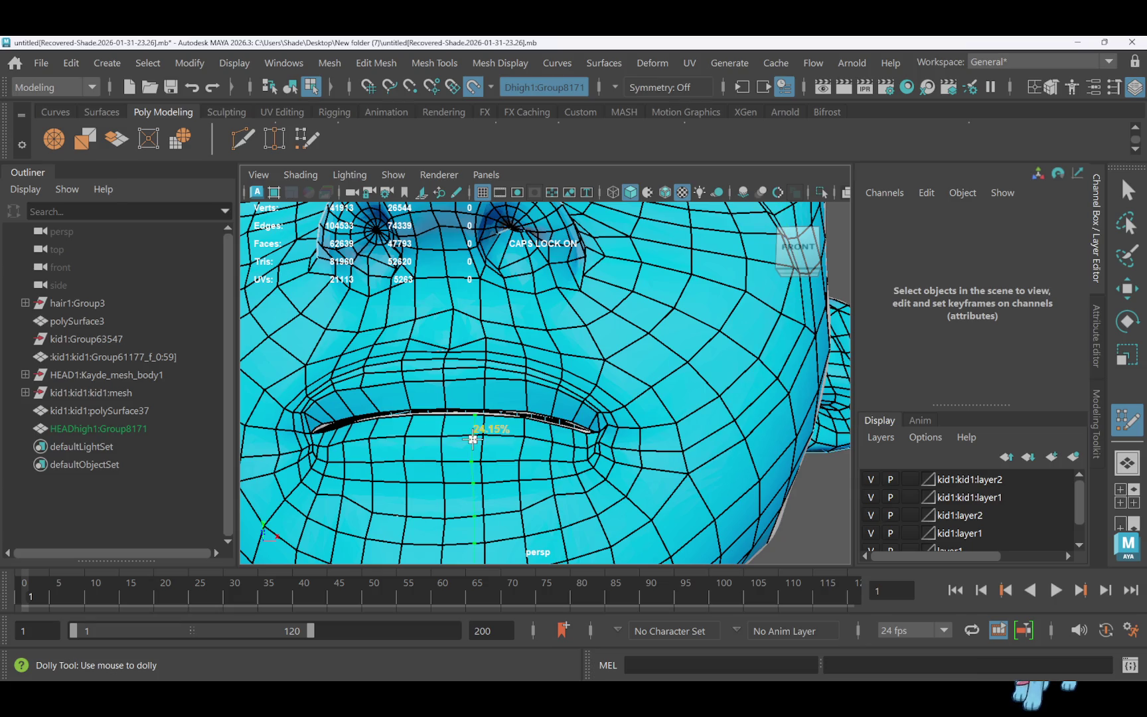
ctrl+click(438, 394)
mouse_move(468, 403)
alt+mouse_down()
mouse_move(424, 422)
mouse_move(478, 409)
mouse_move(534, 410)
mouse_move(531, 418)
alt+mouse_up()
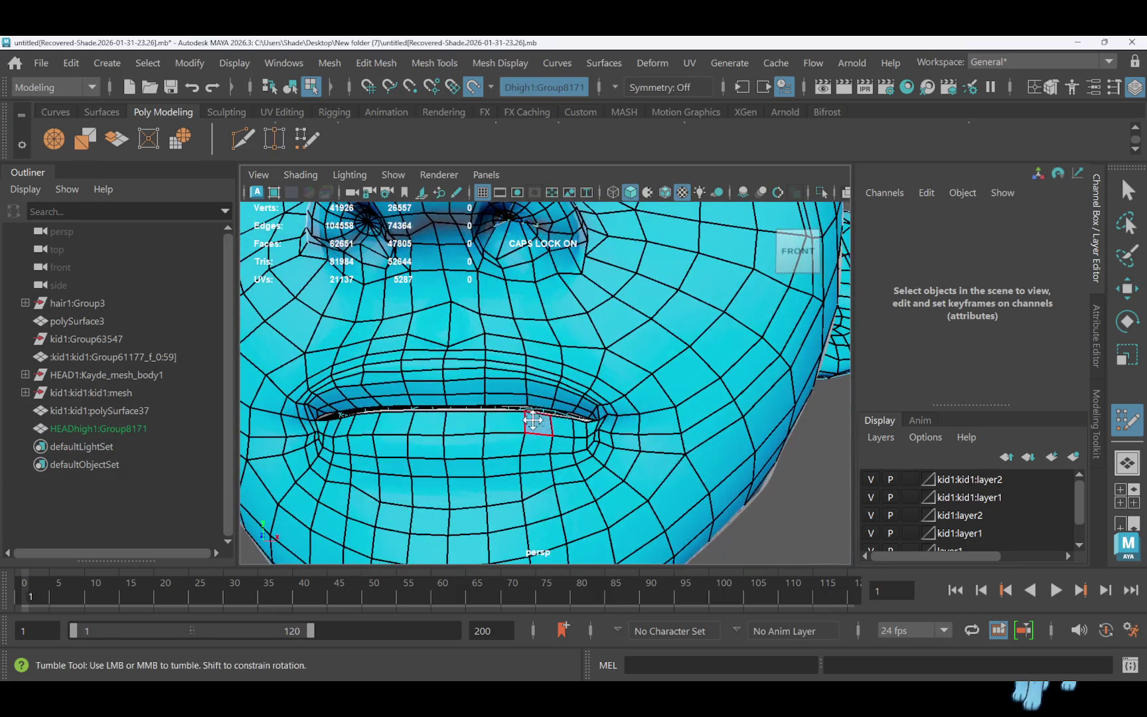
alt+right_drag(531, 418, 533, 369)
scroll(564, 349, down, 5)
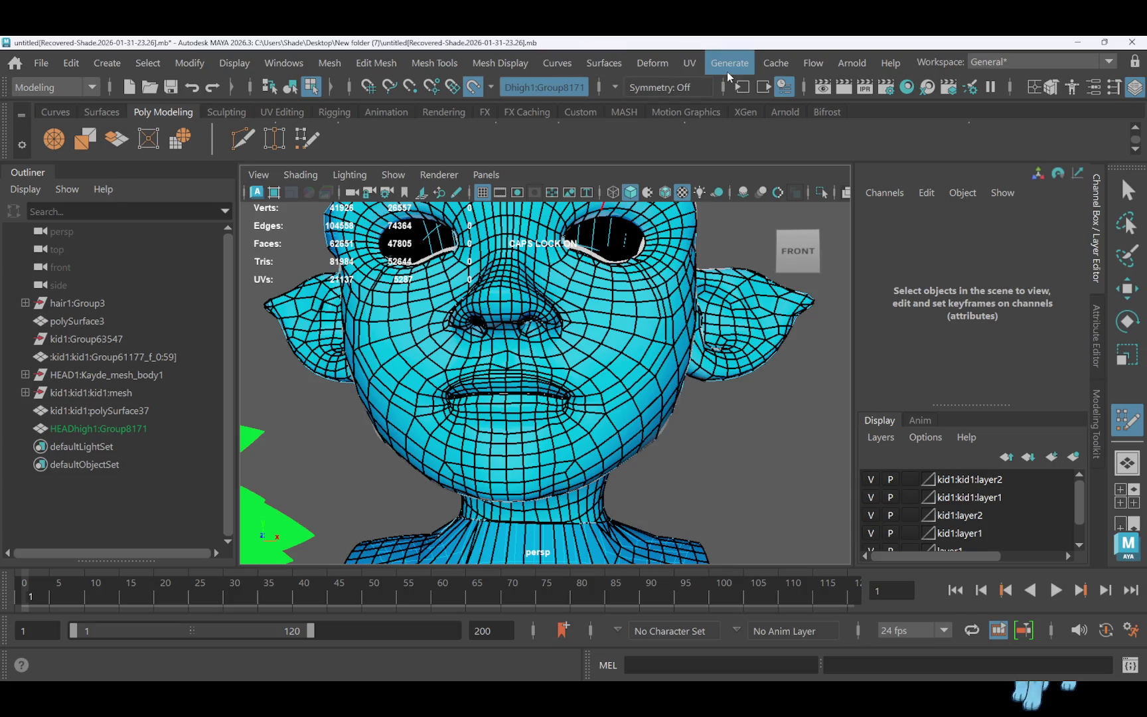
click(690, 62)
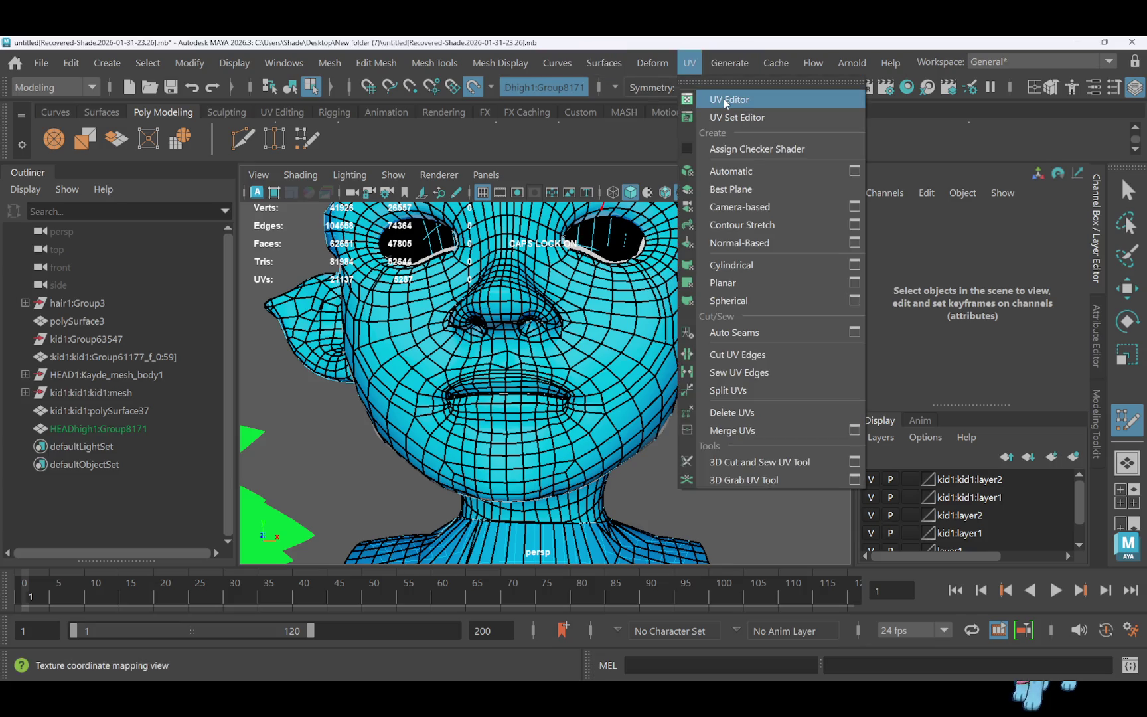
click(677, 160)
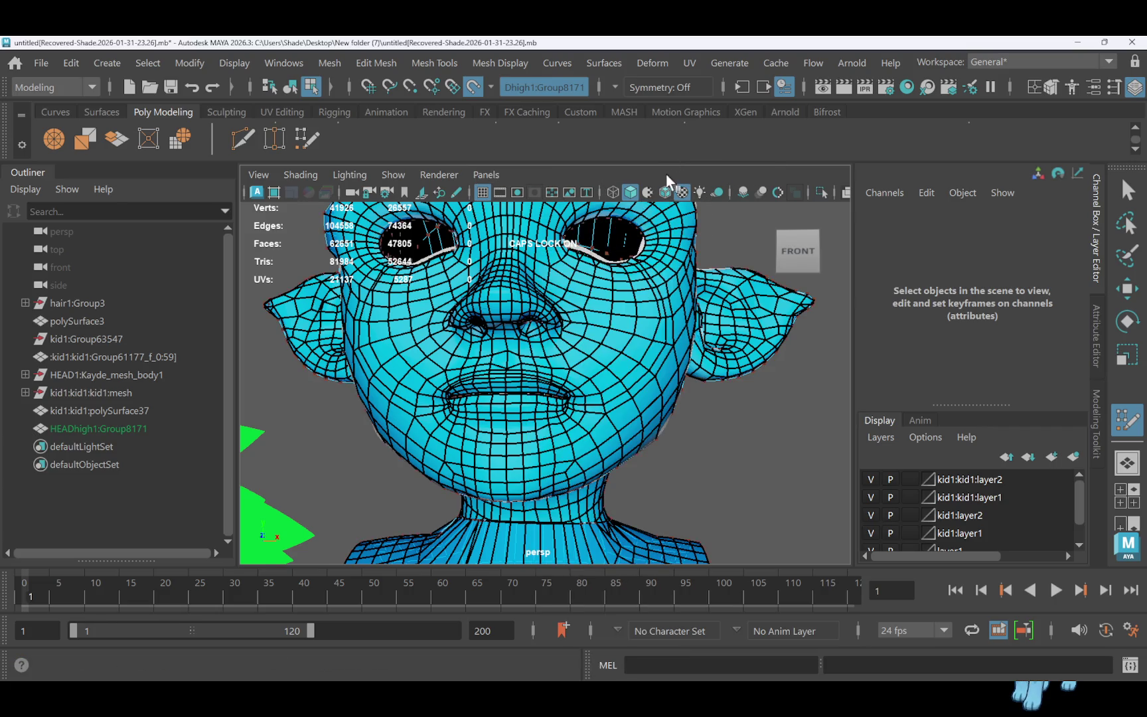
scroll(545, 311, up, 2)
Shrink the falloff radius with B and relax the mesh around the nose and mouth
alt+drag(570, 300, 576, 274)
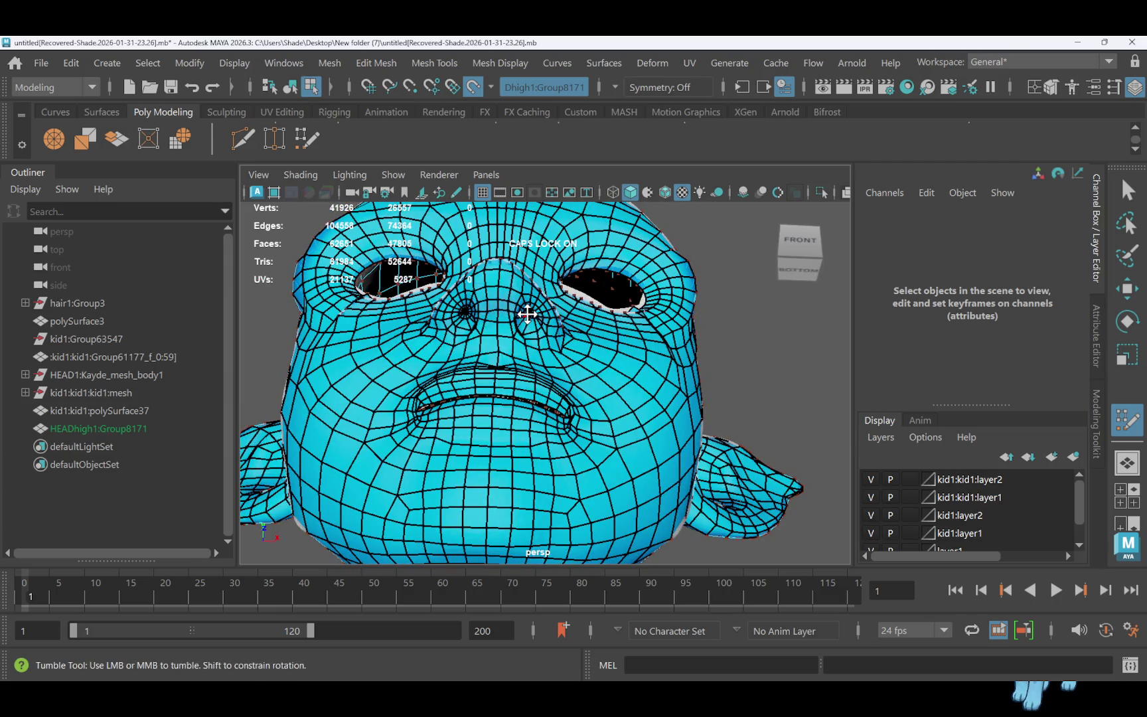
key(b)
middle_drag(529, 313, 483, 319)
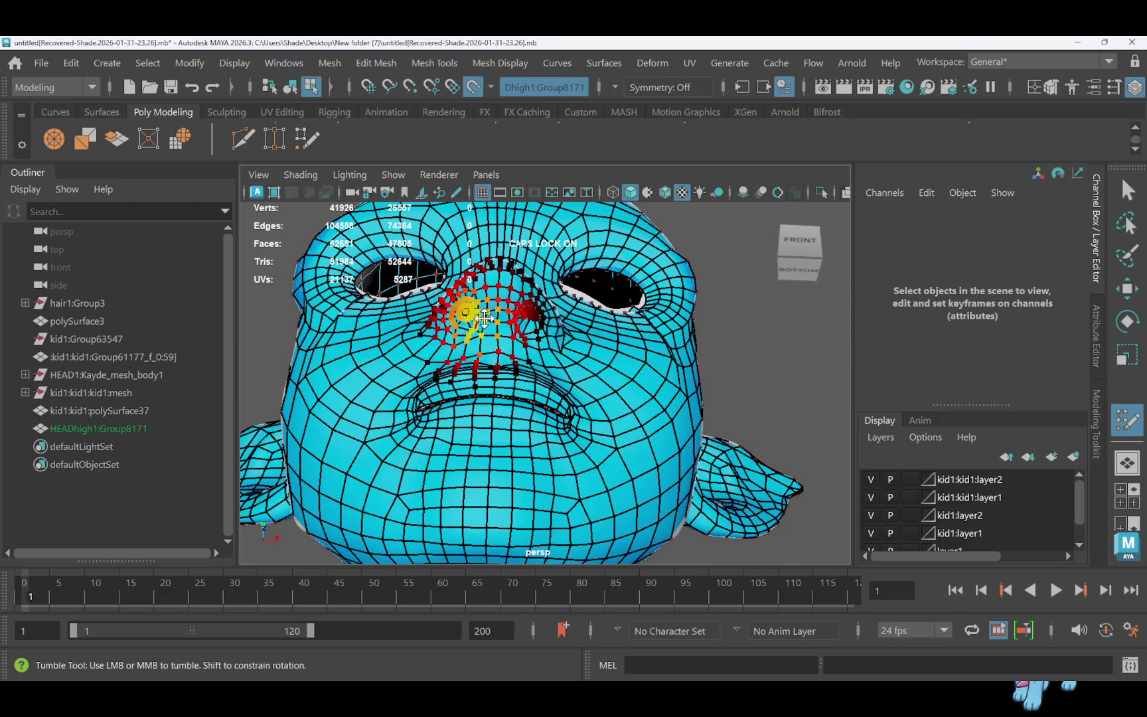
mouse_move(483, 319)
shift+mouse_down()
mouse_move(502, 318)
mouse_move(477, 329)
mouse_move(557, 346)
mouse_move(565, 382)
shift+mouse_up()
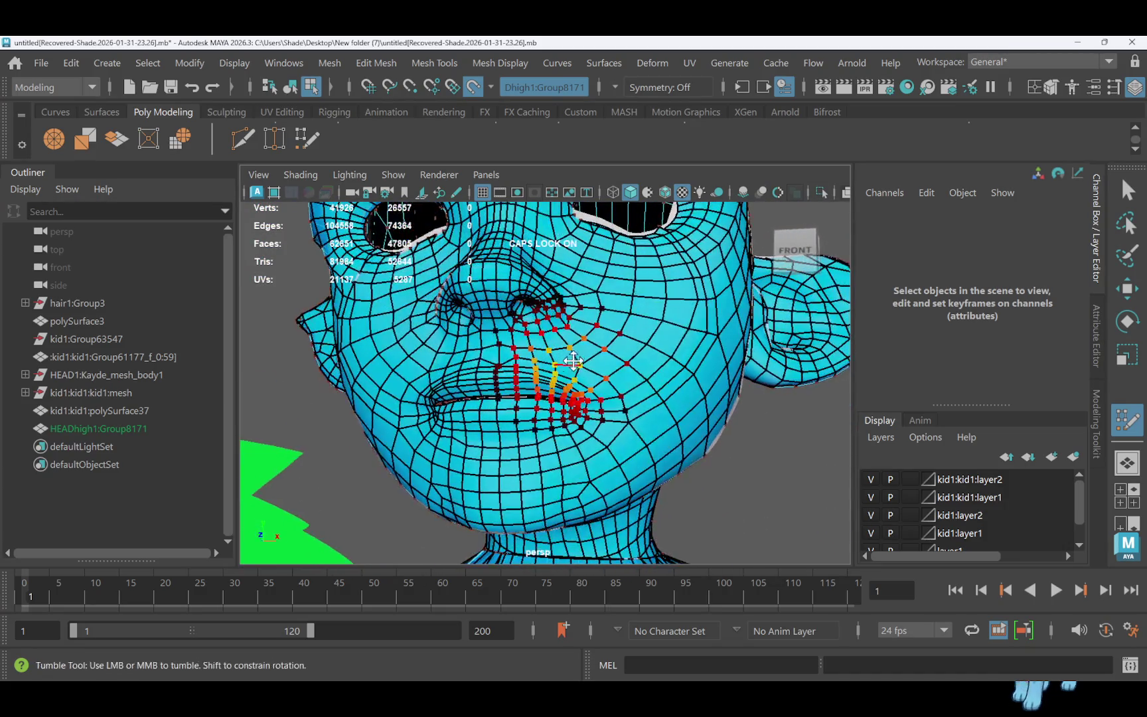
shift+drag(619, 229, 612, 232)
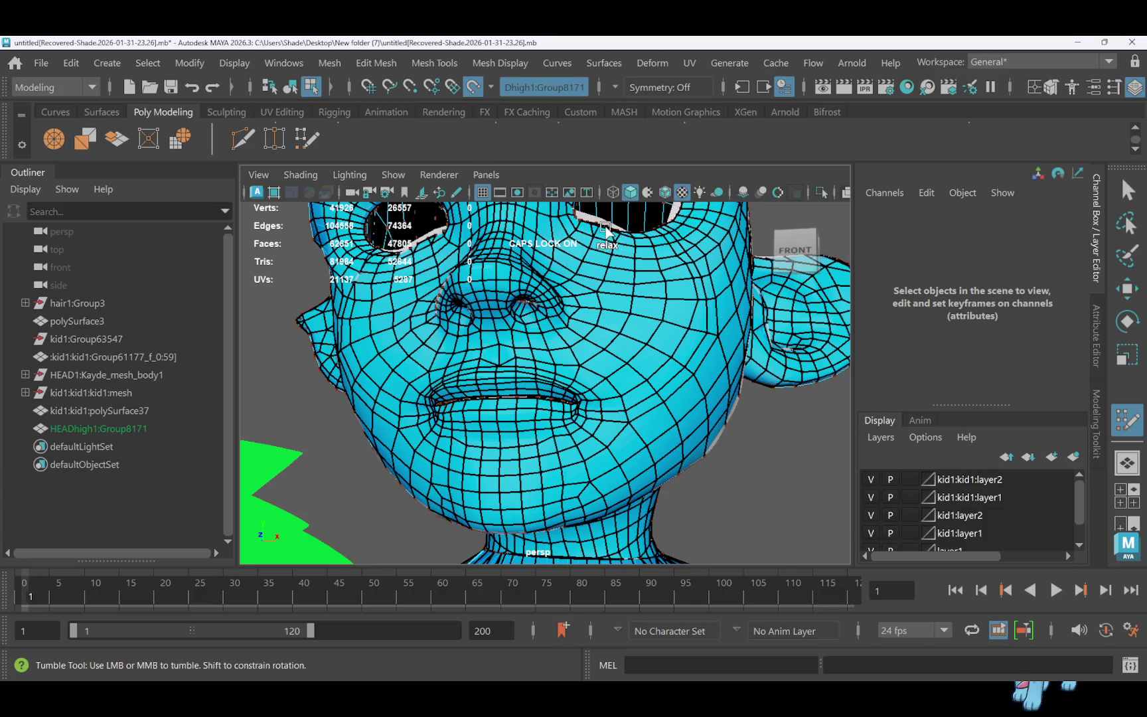
scroll(643, 312, down, 3)
alt+drag(644, 316, 661, 332)
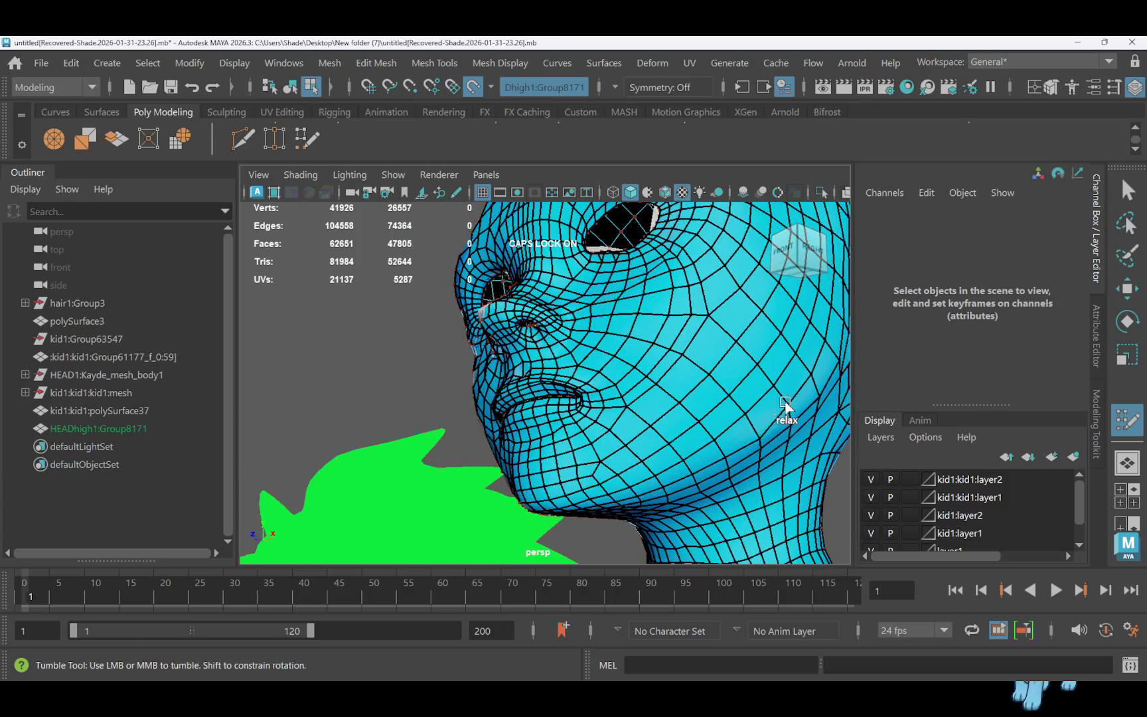
scroll(751, 440, down, 2)
scroll(752, 440, down, 2)
mouse_move(742, 419)
alt+mouse_down()
mouse_move(621, 410)
mouse_move(577, 422)
alt+mouse_up()
mouse_move(615, 350)
alt+mouse_down()
mouse_move(670, 402)
mouse_move(927, 390)
mouse_move(943, 441)
mouse_move(703, 319)
alt+mouse_up()
scroll(703, 319, down, 2)
scroll(702, 319, down, 1)
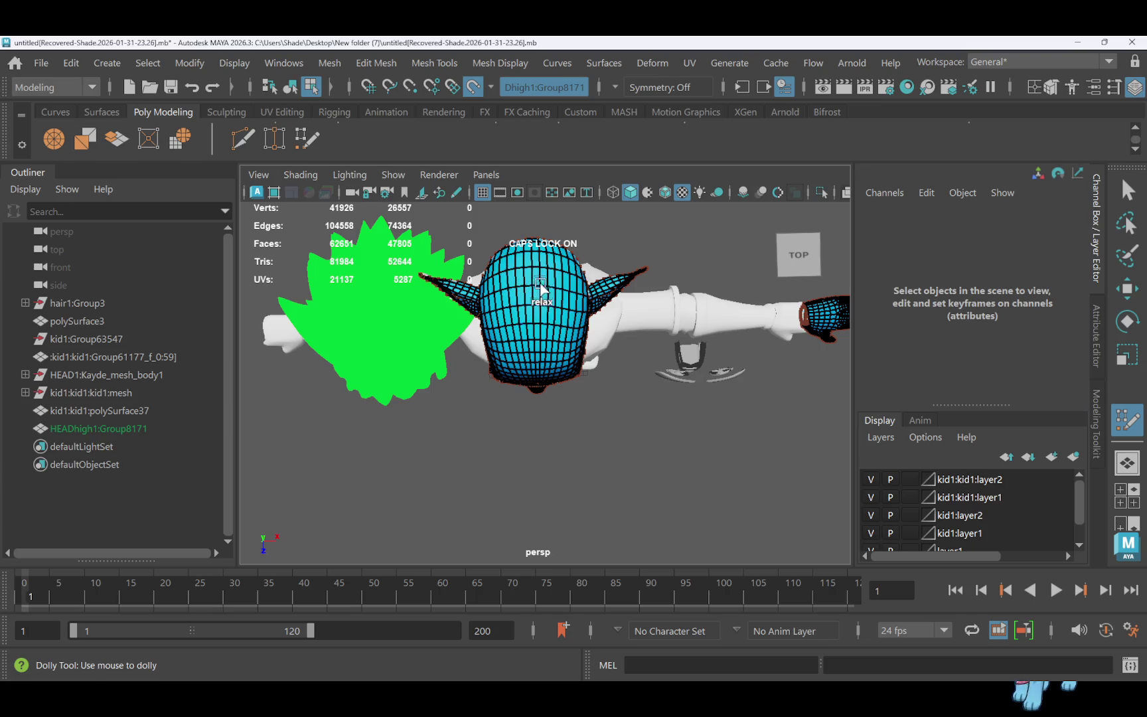
Relax the mesh from the cheek toward the ear in left profile, then select polySurface37
alt+drag(534, 255, 542, 357)
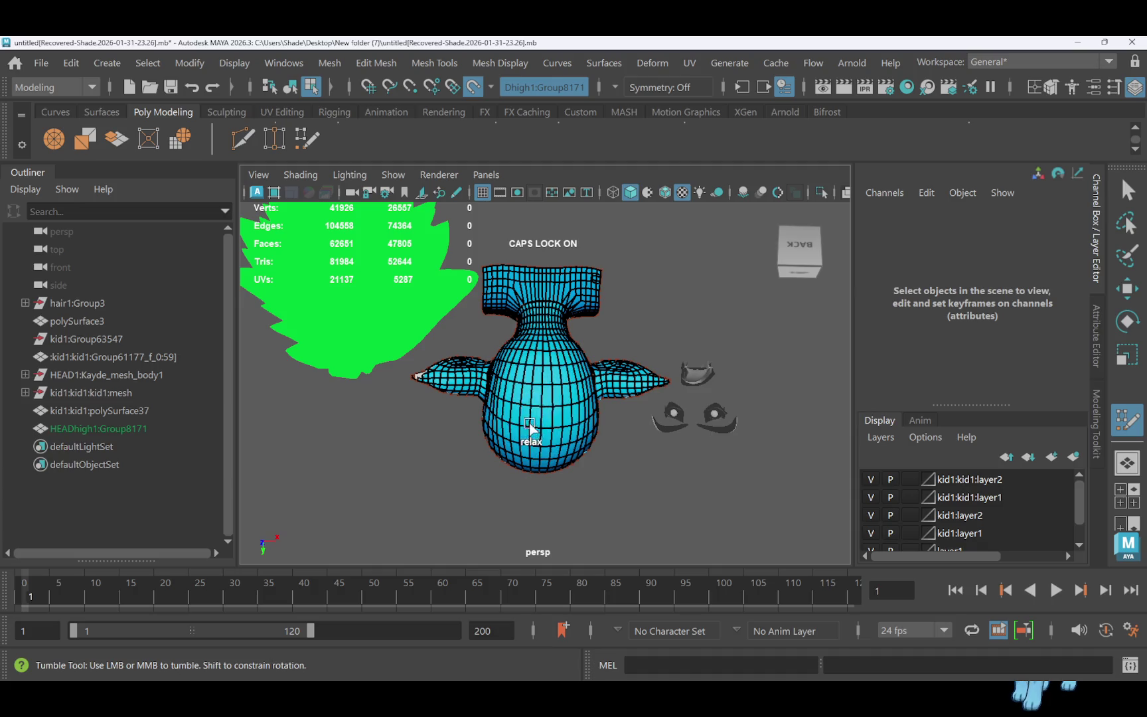
mouse_move(570, 411)
alt+mouse_down()
mouse_move(557, 345)
mouse_move(597, 259)
mouse_move(541, 292)
alt+mouse_up()
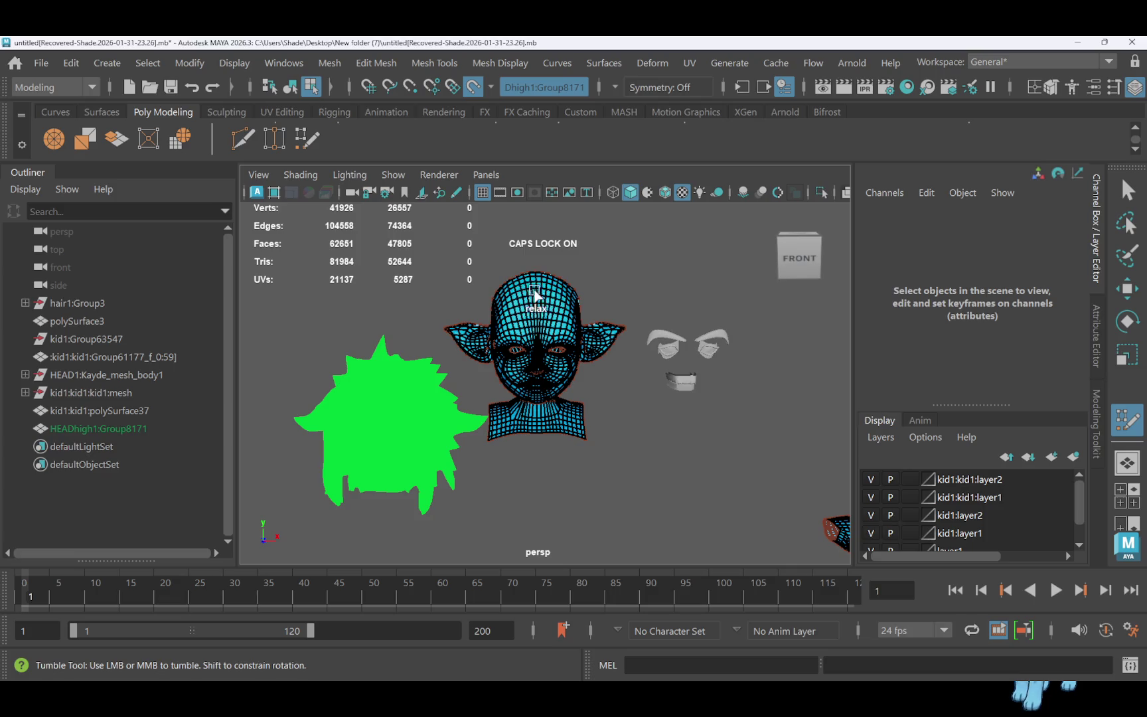
scroll(535, 295, up, 3)
mouse_move(594, 257)
alt+mouse_down()
mouse_move(660, 228)
mouse_move(650, 228)
alt+mouse_up()
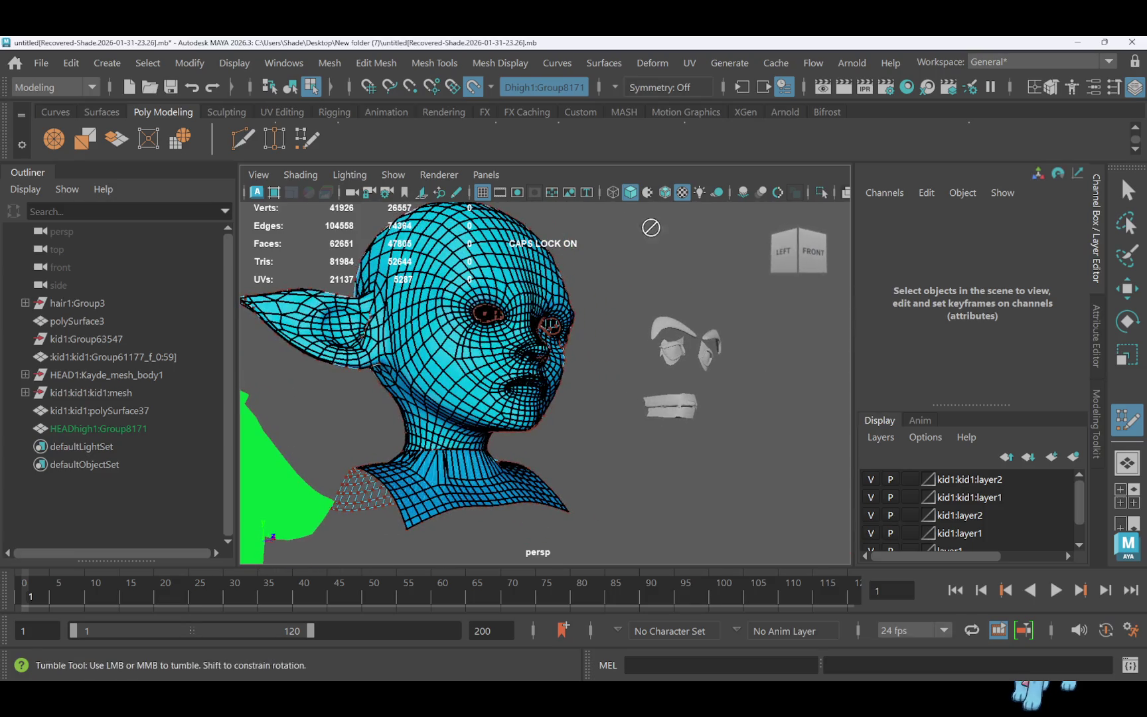
alt+drag(457, 306, 484, 279)
mouse_move(428, 375)
shift+mouse_down()
mouse_move(346, 333)
mouse_move(400, 328)
mouse_move(290, 346)
mouse_move(527, 336)
mouse_move(331, 332)
shift+mouse_up()
mouse_move(511, 335)
alt+mouse_down()
mouse_move(464, 328)
mouse_move(518, 316)
alt+mouse_up()
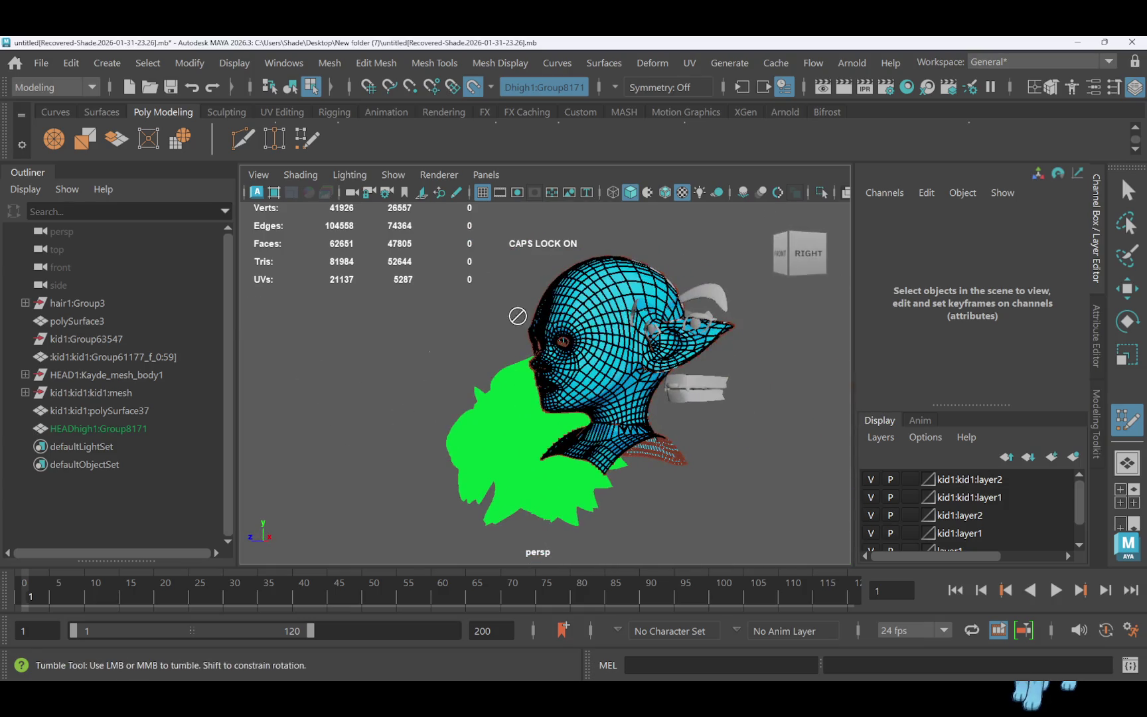
right_drag(647, 219, 641, 156)
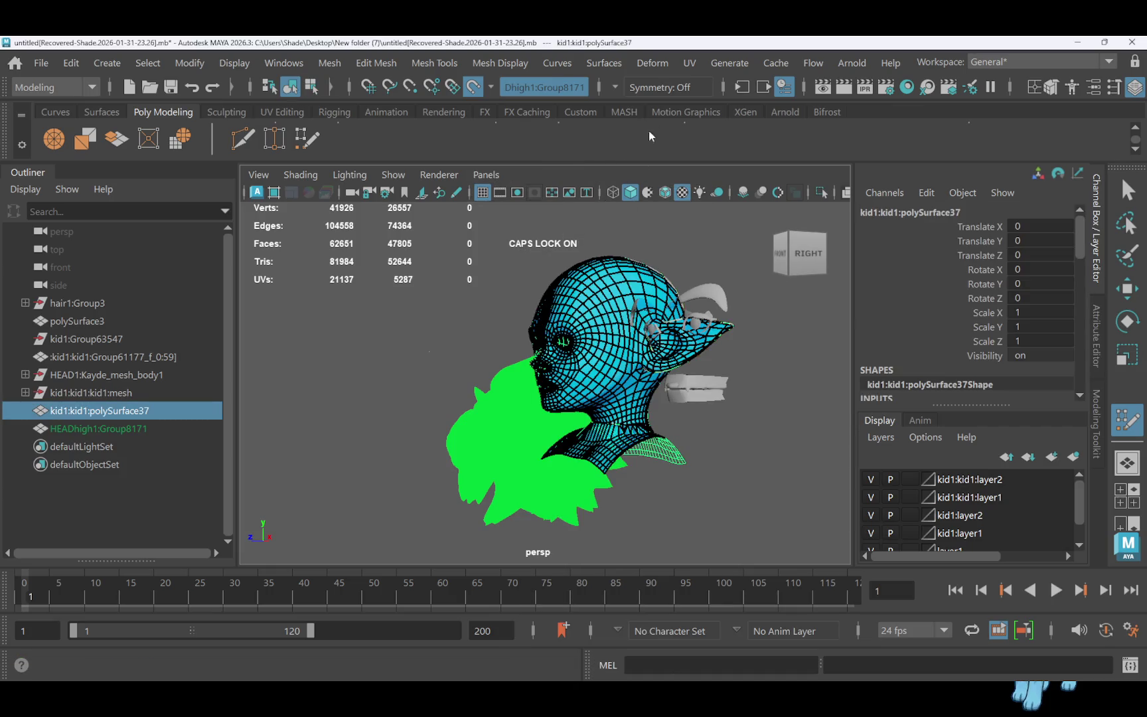
Preview the head mesh smoothed, orbit to its back, and toggle Quad Draw on and off
key(3)
scroll(727, 292, up, 3)
mouse_move(727, 292)
alt+mouse_down()
mouse_move(570, 300)
mouse_move(748, 278)
alt+mouse_up()
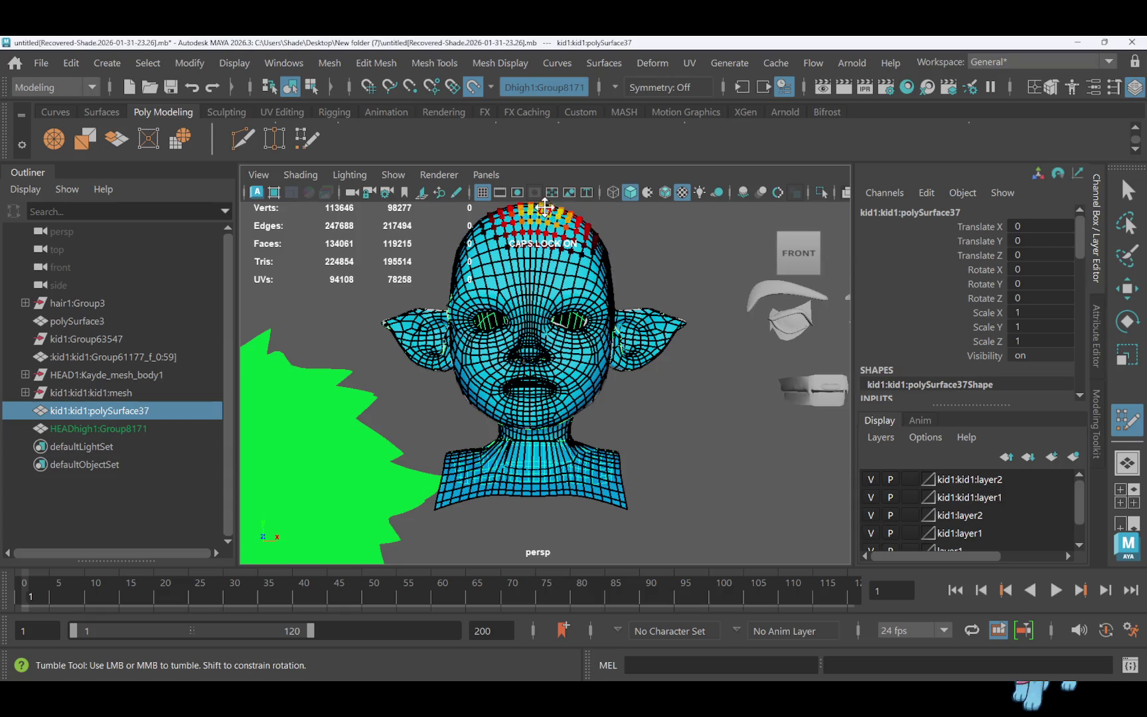
click(306, 138)
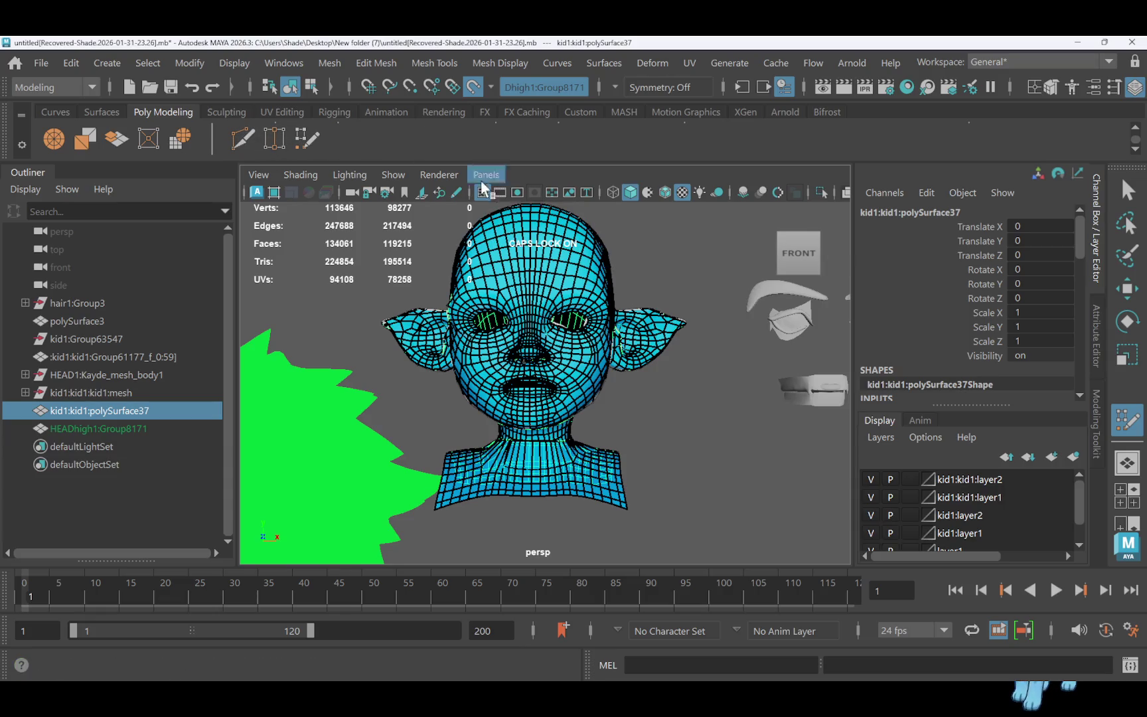
right_drag(583, 286, 583, 287)
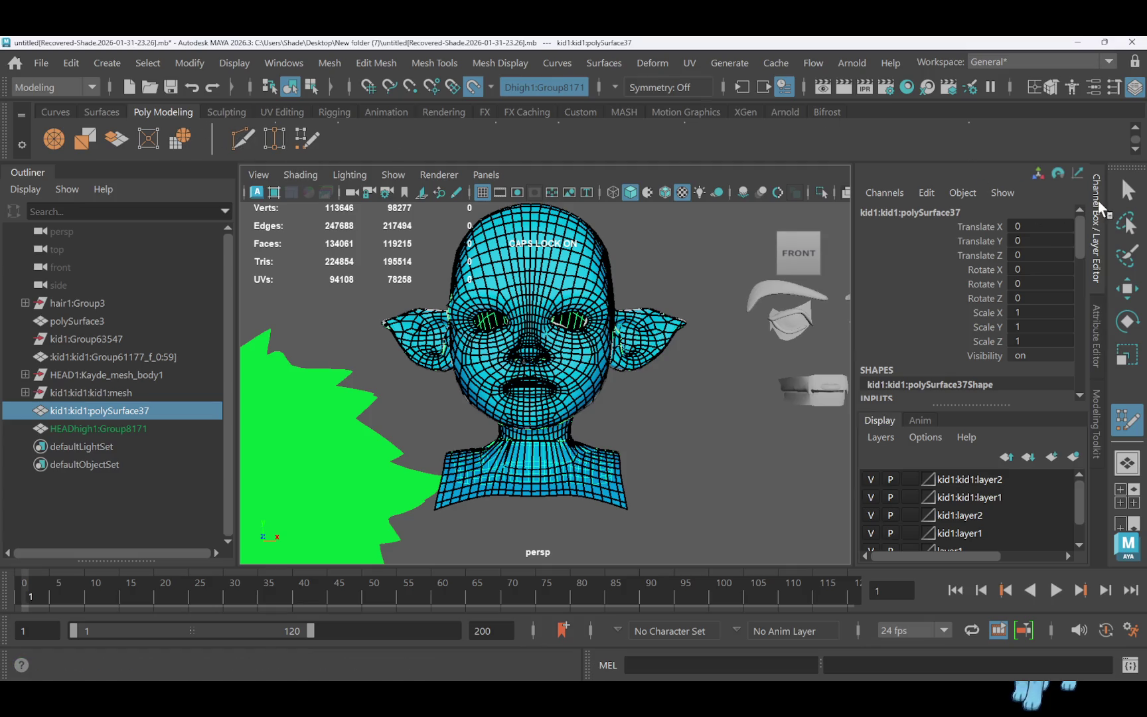
click(1127, 190)
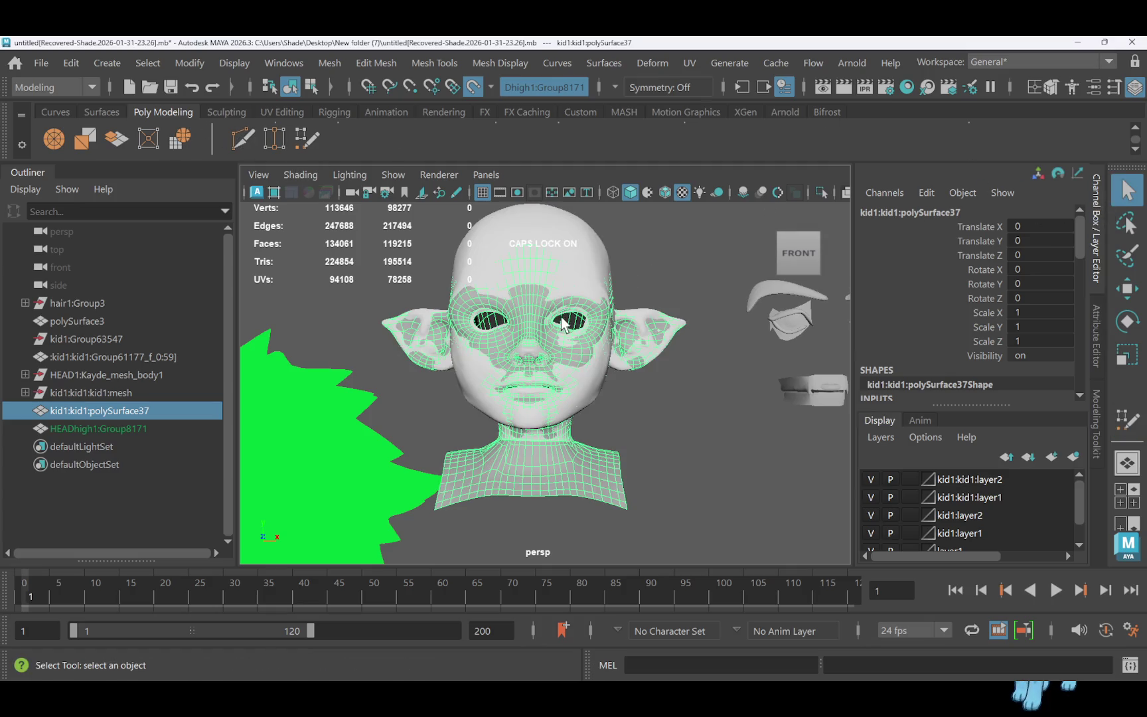
Turn off Make Live on the high-res head and select polySurface37
right_drag(575, 244, 640, 150)
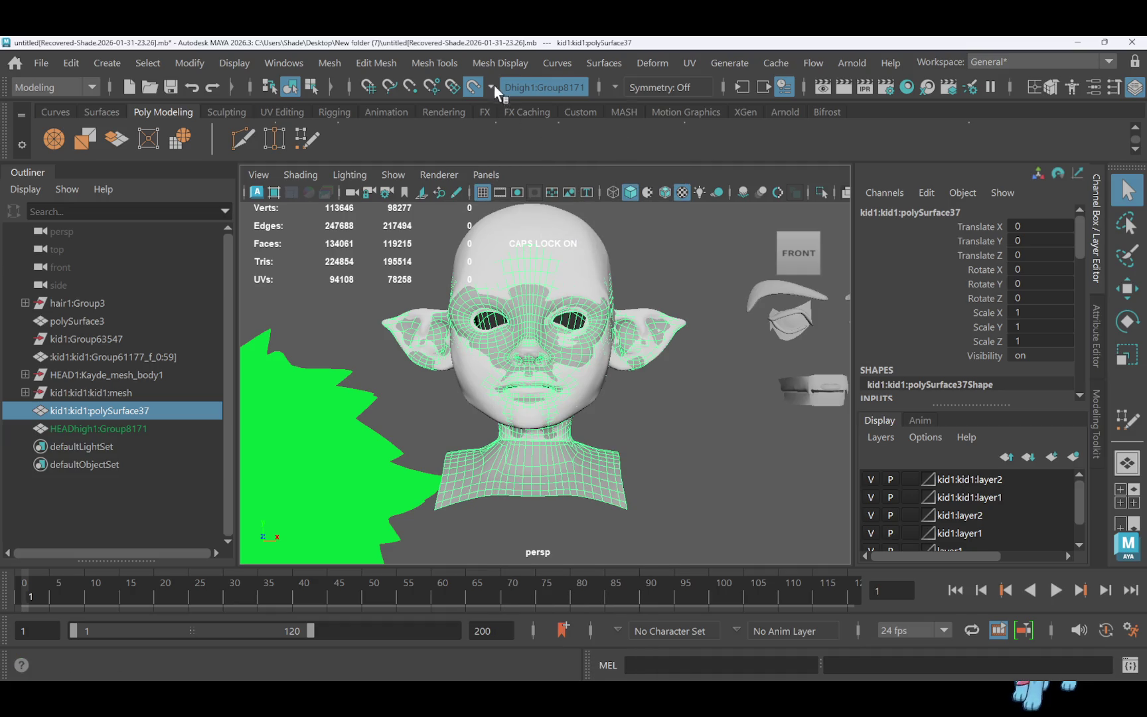
click(536, 234)
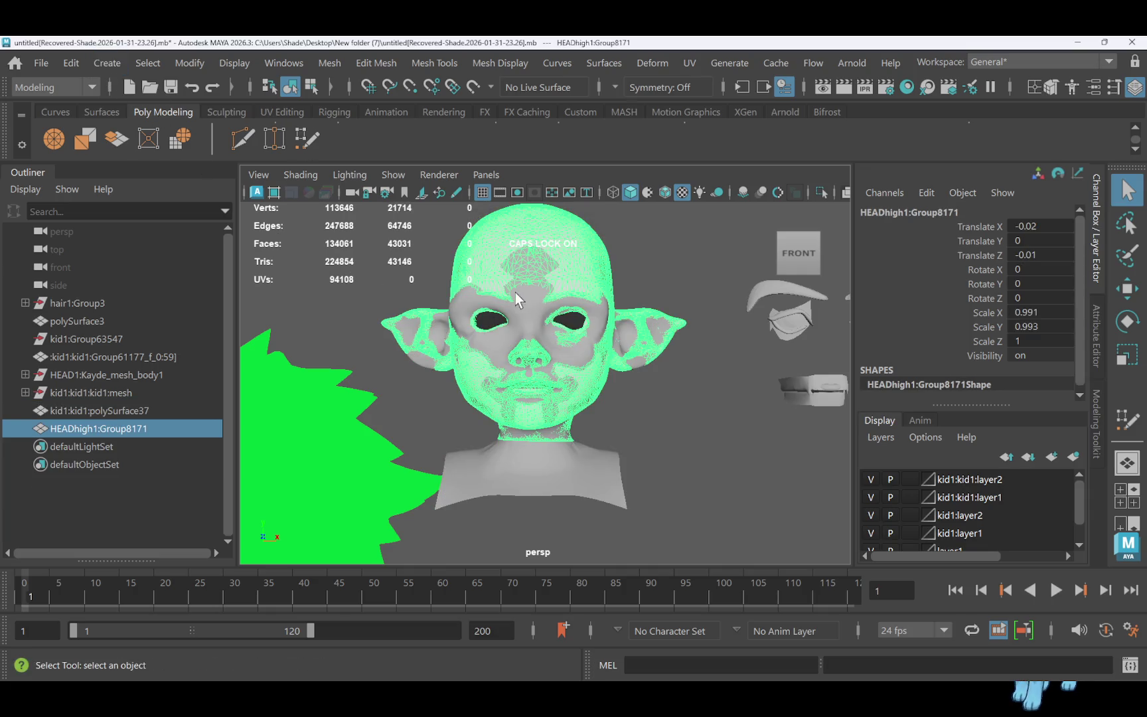
mouse_move(569, 293)
alt+mouse_down()
mouse_move(484, 295)
mouse_move(691, 296)
mouse_move(573, 312)
mouse_move(466, 308)
alt+mouse_up()
click(481, 313)
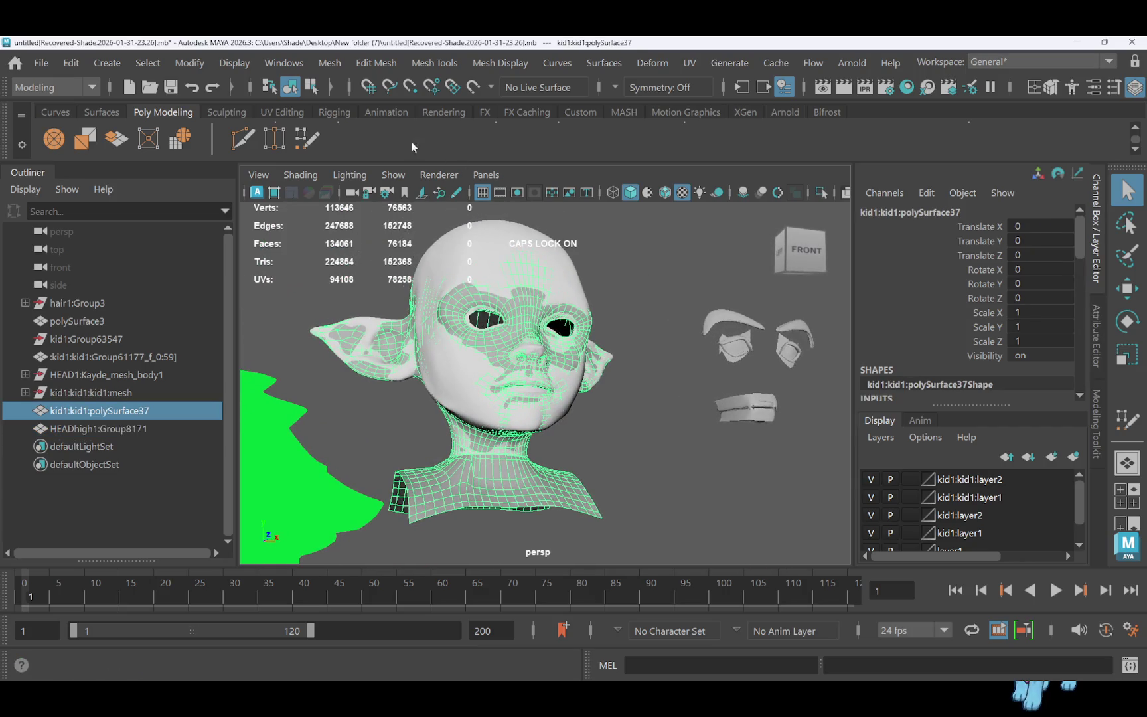
Toggle Quad Draw again, then make HEADhigh1:Group8171 the live surface
click(307, 138)
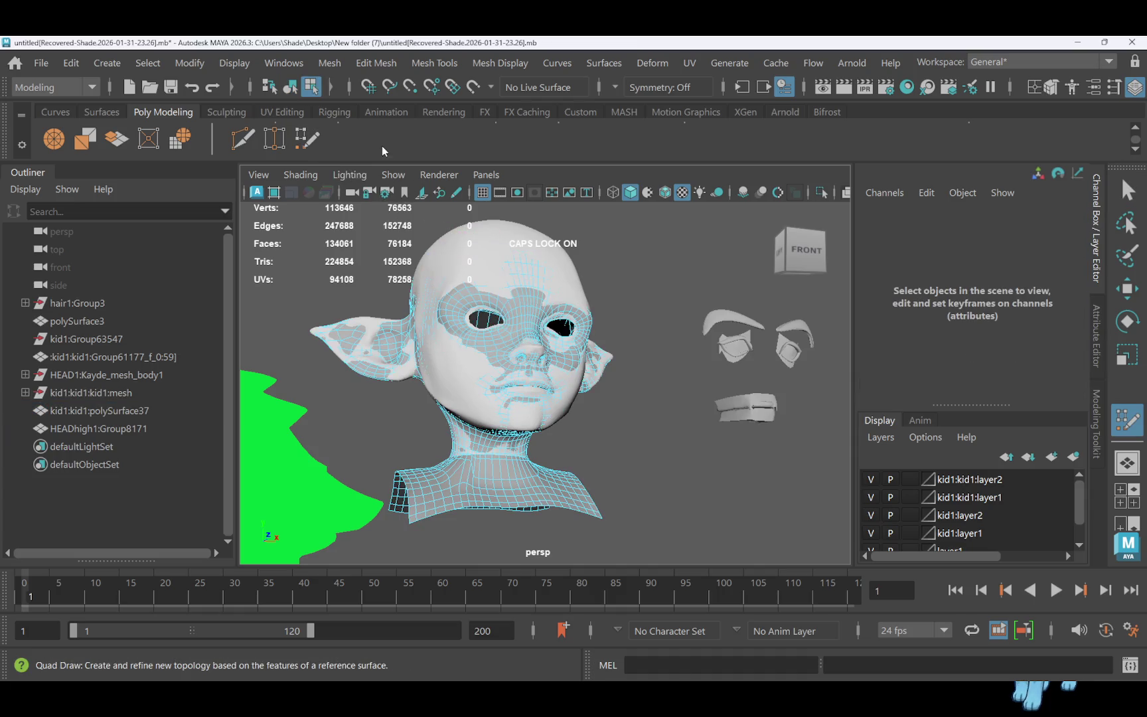
right_drag(468, 229, 494, 201)
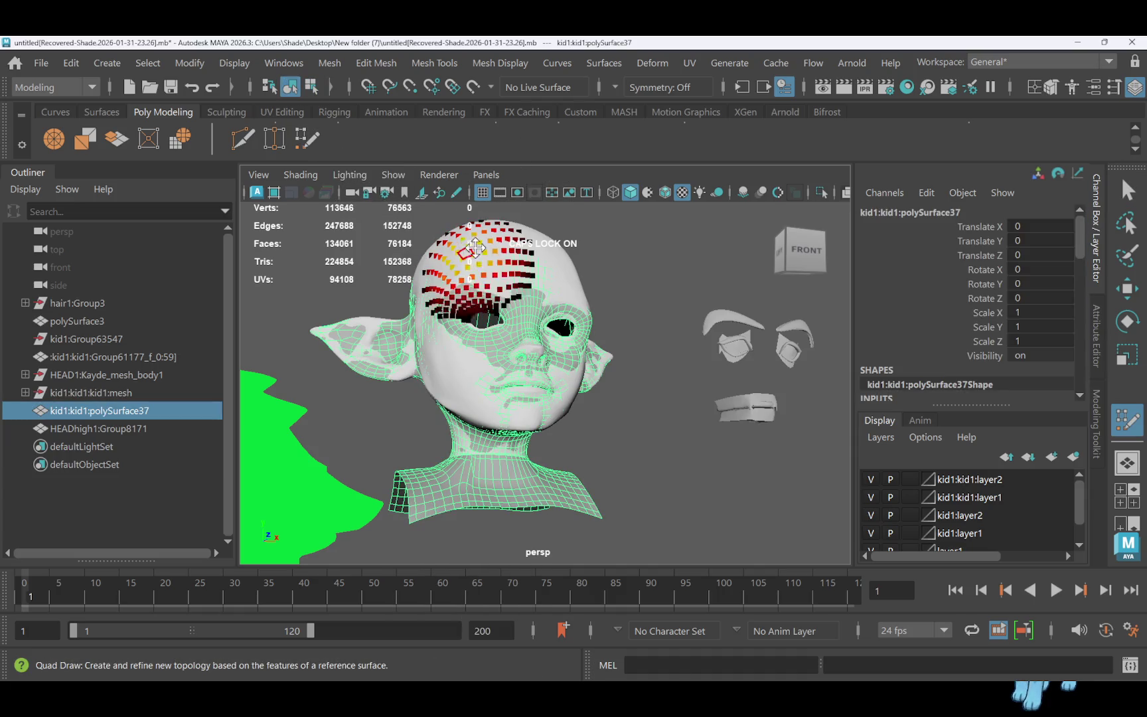
key(q)
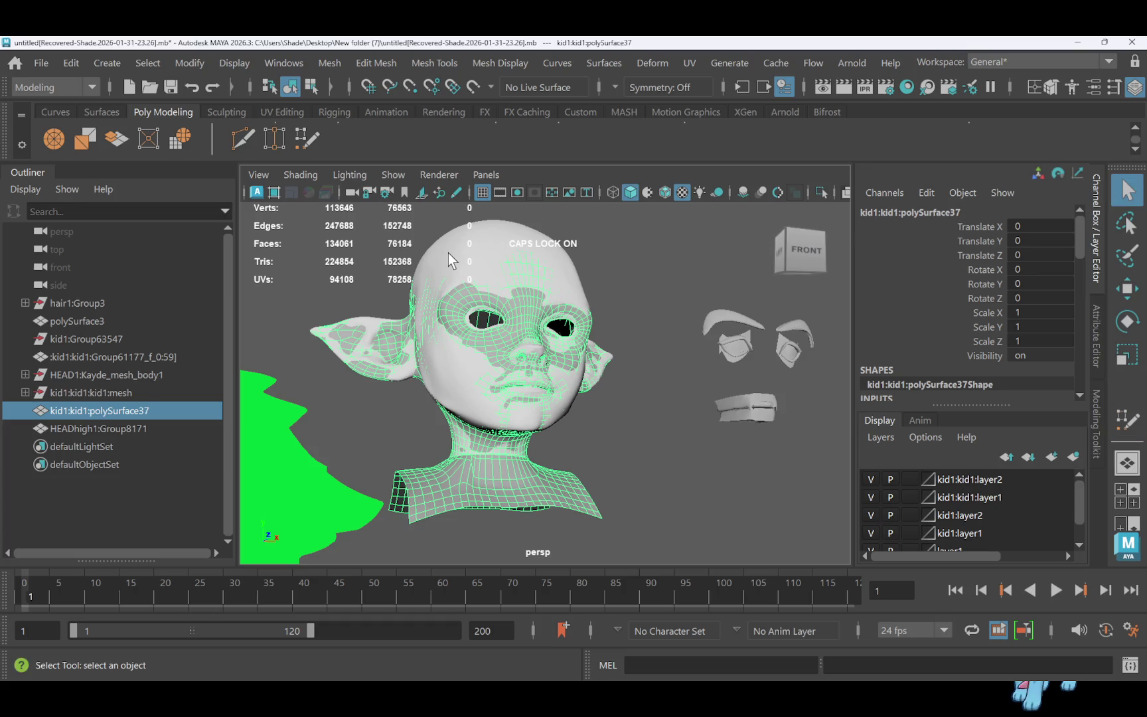
click(469, 277)
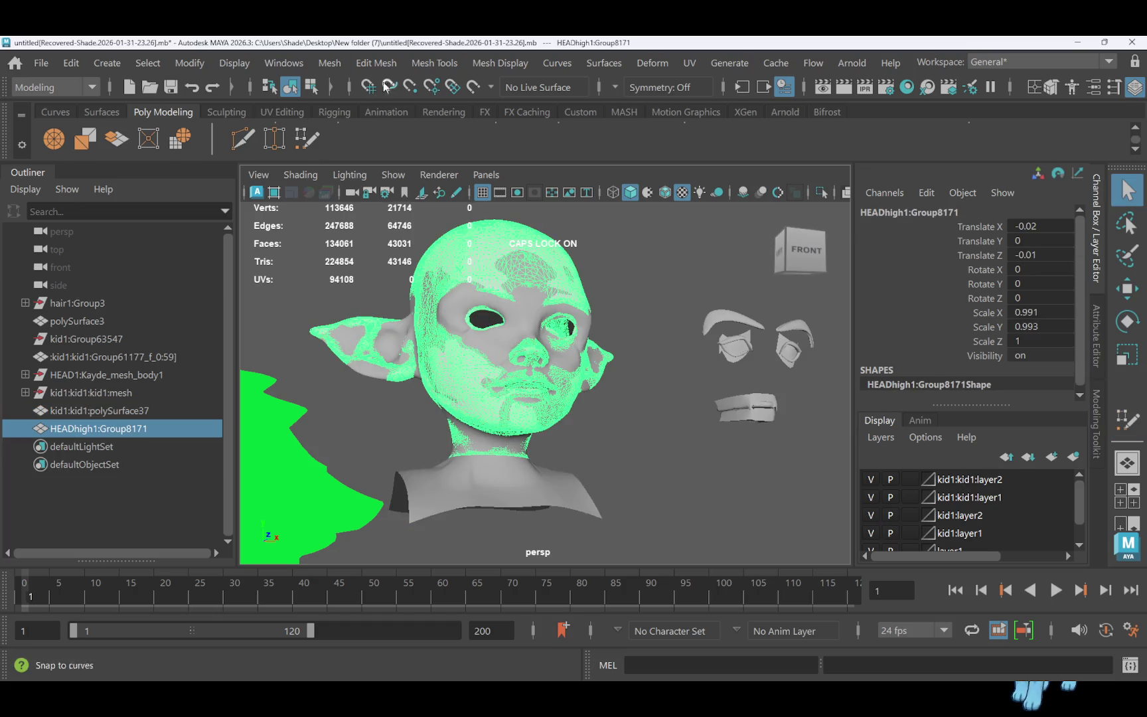
click(475, 90)
click(307, 140)
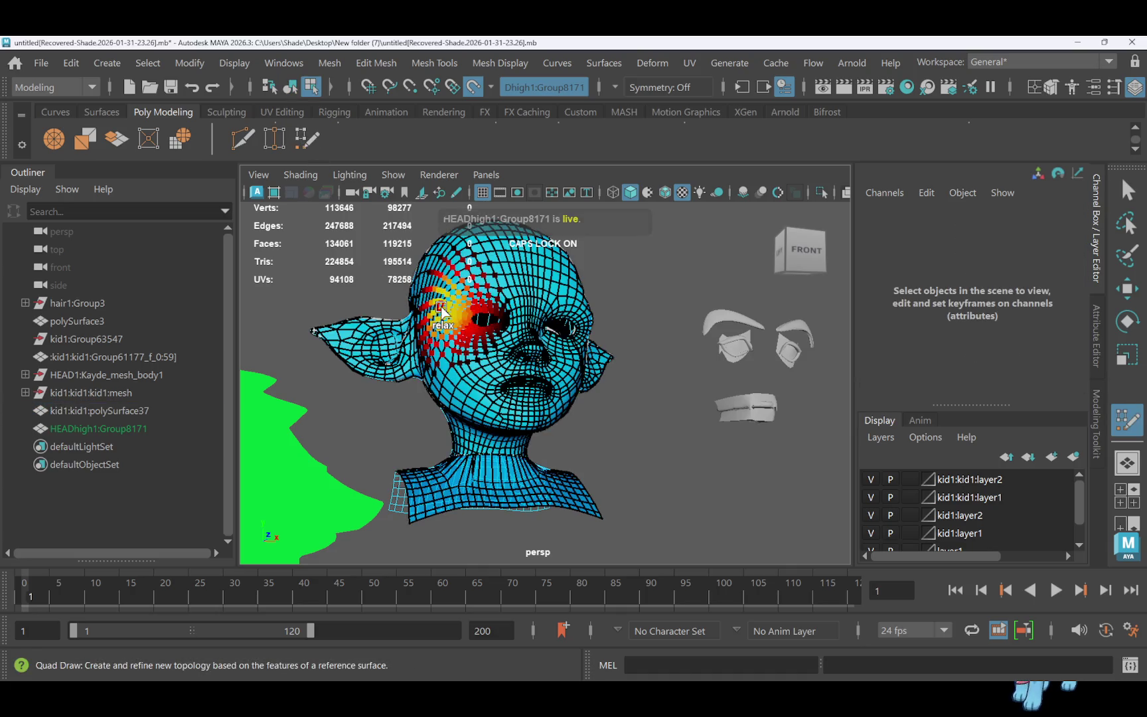
mouse_move(601, 302)
alt+mouse_down()
mouse_move(525, 313)
mouse_move(604, 319)
alt+mouse_up()
mouse_move(729, 338)
alt+mouse_down()
mouse_move(686, 377)
mouse_move(743, 331)
mouse_move(803, 312)
mouse_move(781, 344)
mouse_move(863, 371)
mouse_move(857, 381)
mouse_move(744, 372)
alt+mouse_up()
click(472, 88)
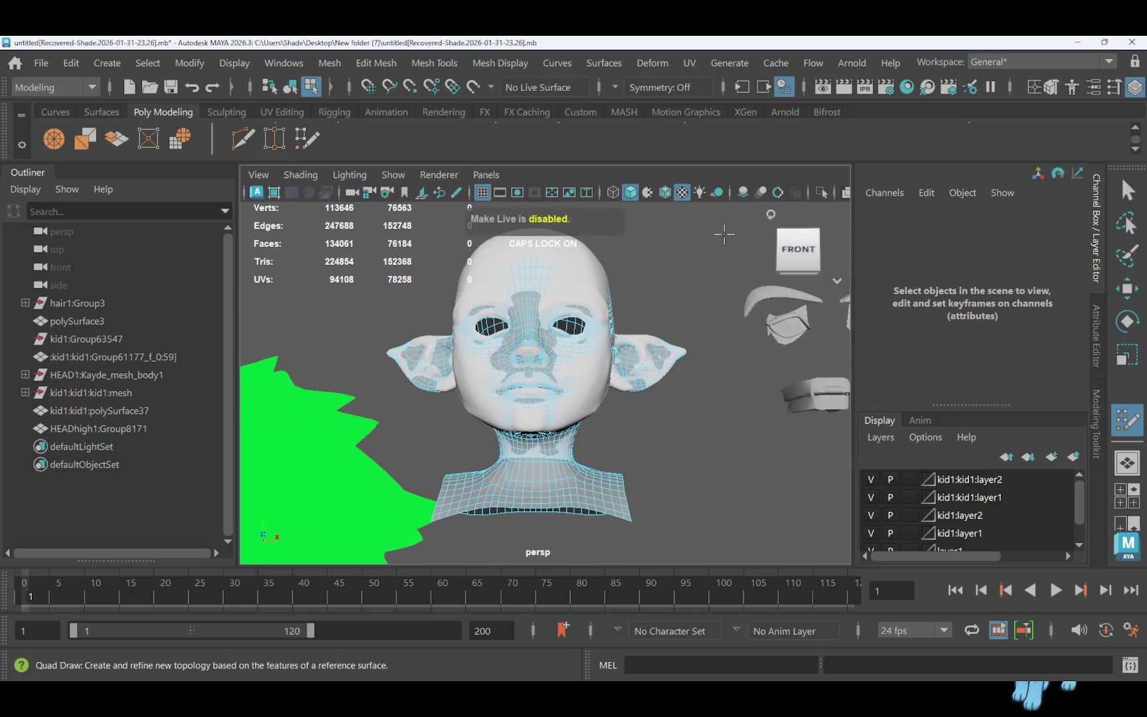
click(242, 138)
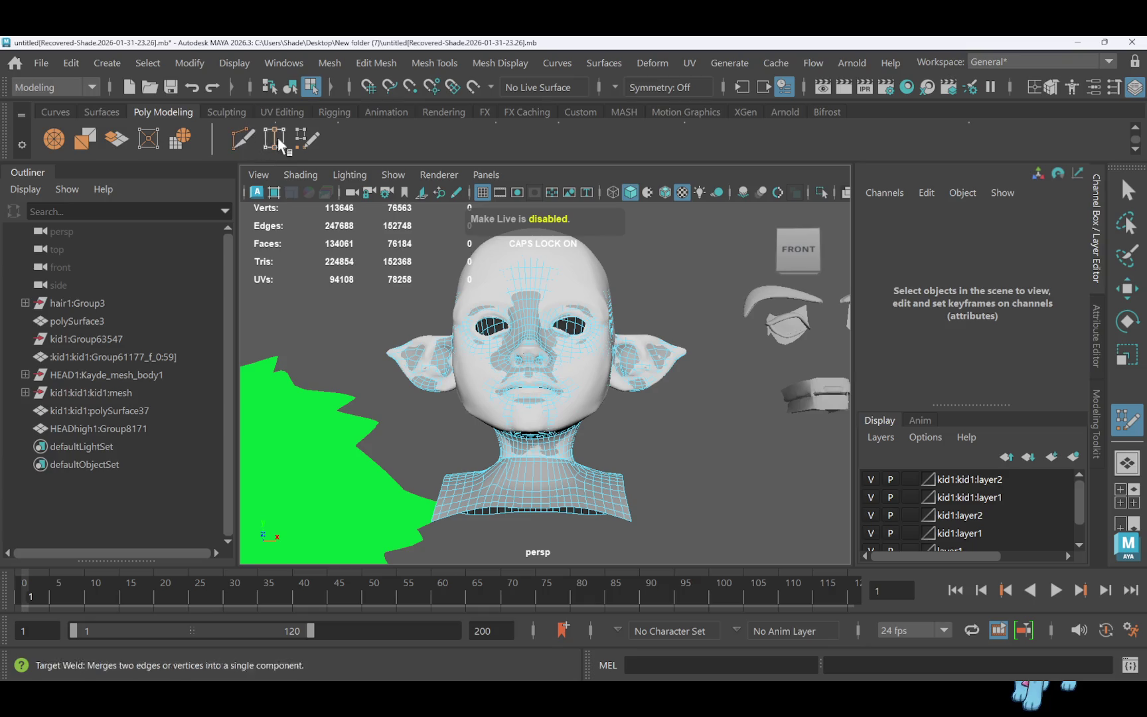
mouse_move(513, 295)
right_down()
mouse_move(594, 199)
mouse_move(604, 151)
right_up()
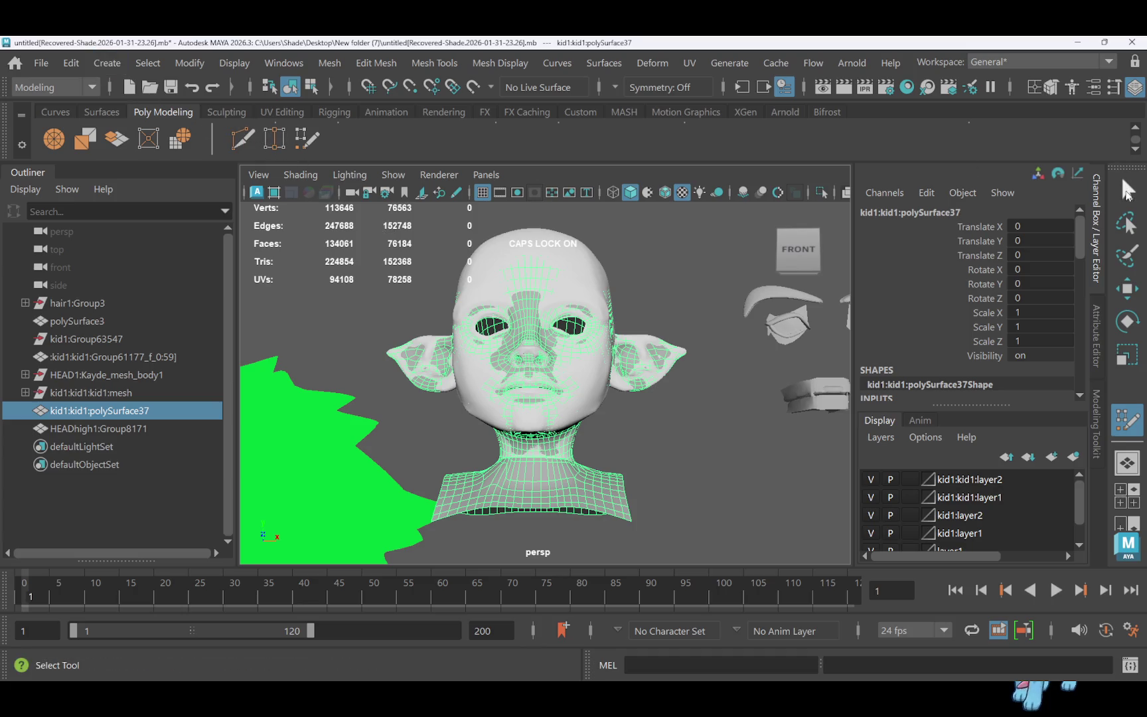
click(1127, 192)
click(533, 244)
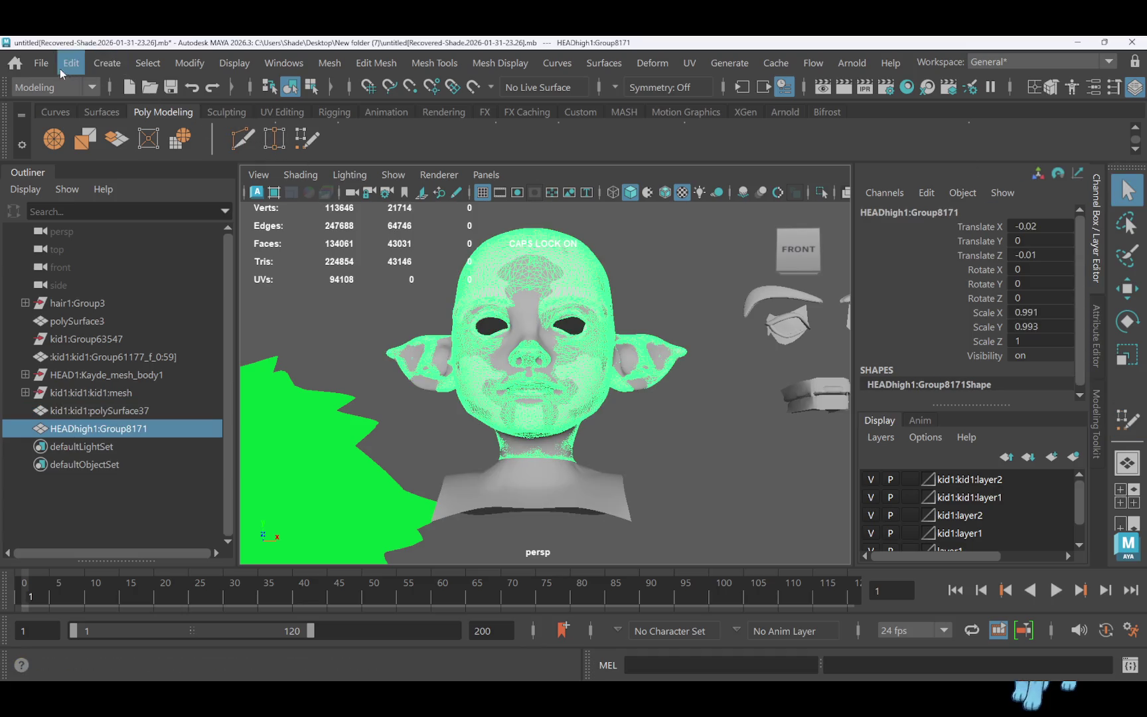
Delete the leftover HEADhigh1:Group8171 high-res head group
click(41, 62)
click(136, 282)
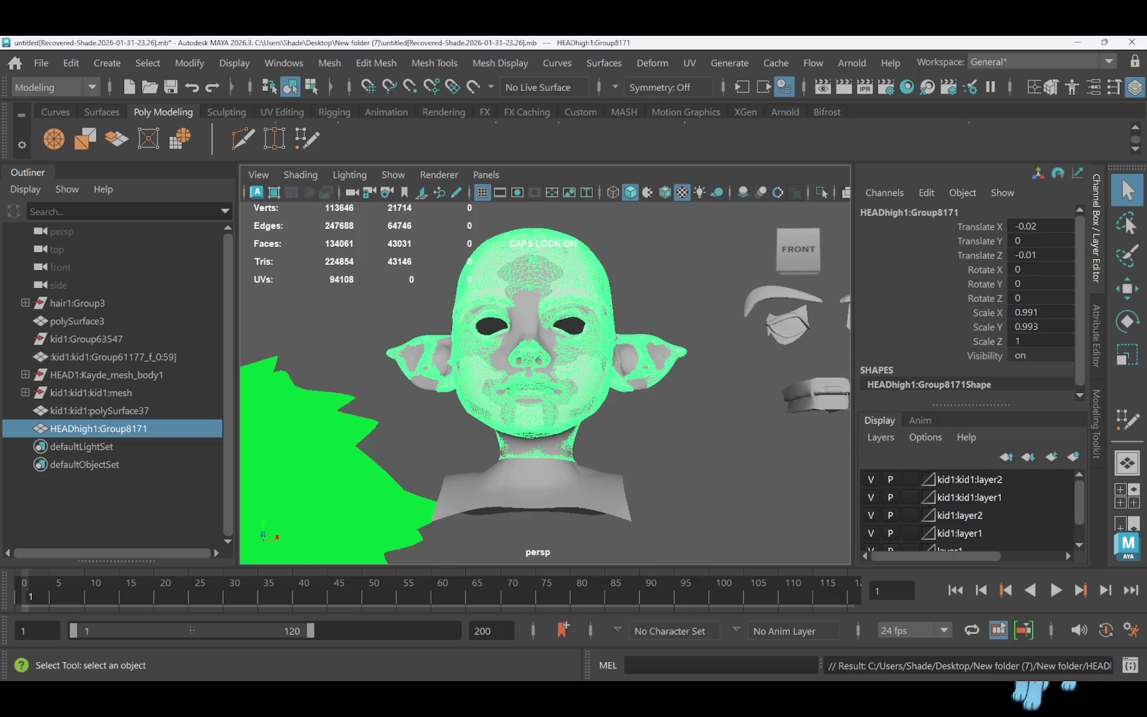
key(Delete)
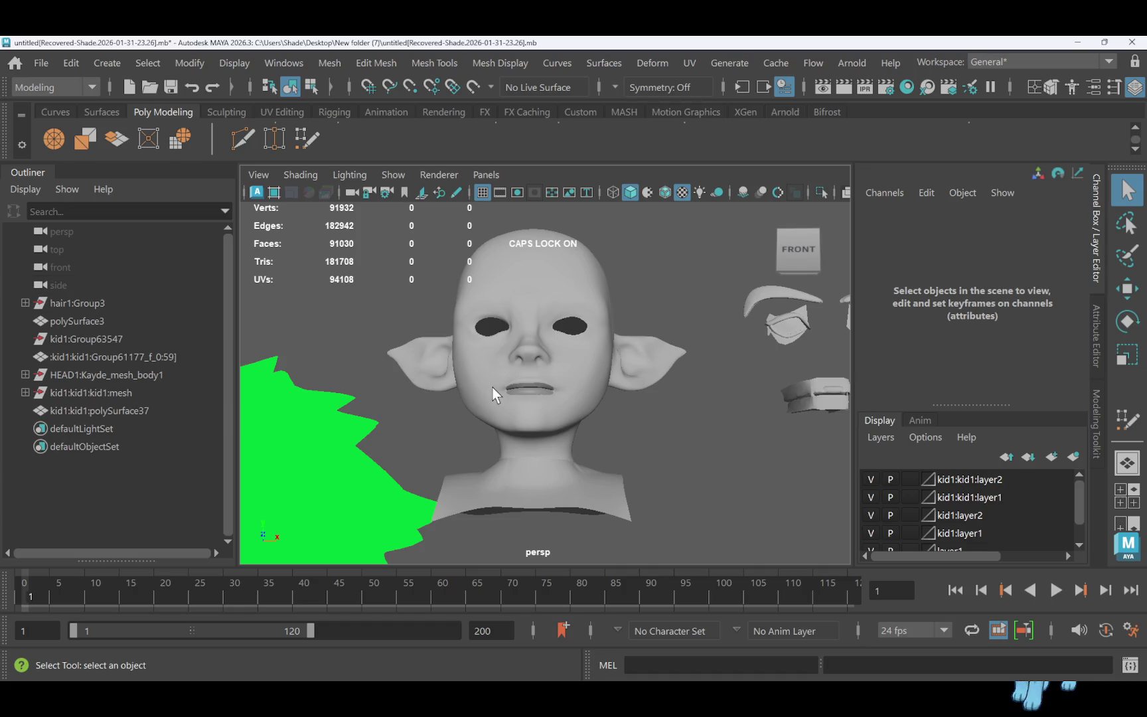
Select the kid head in edge mode and pick edge loops around its neck
click(521, 406)
alt+drag(521, 398, 641, 426)
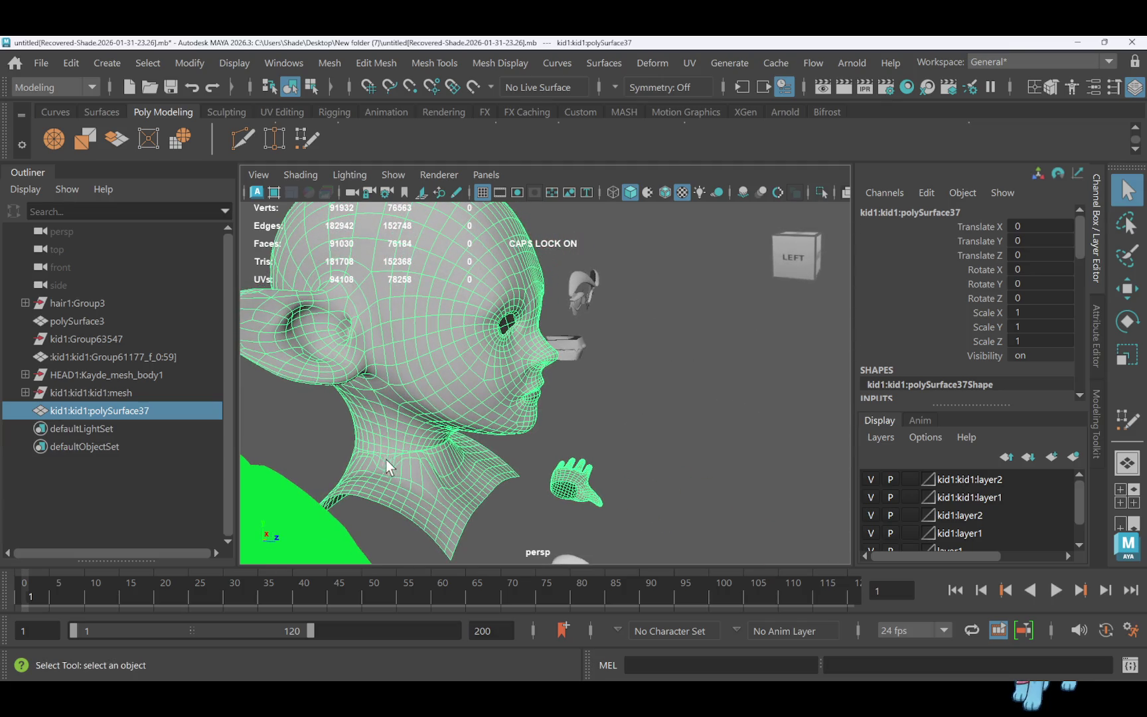
right_drag(395, 229, 398, 129)
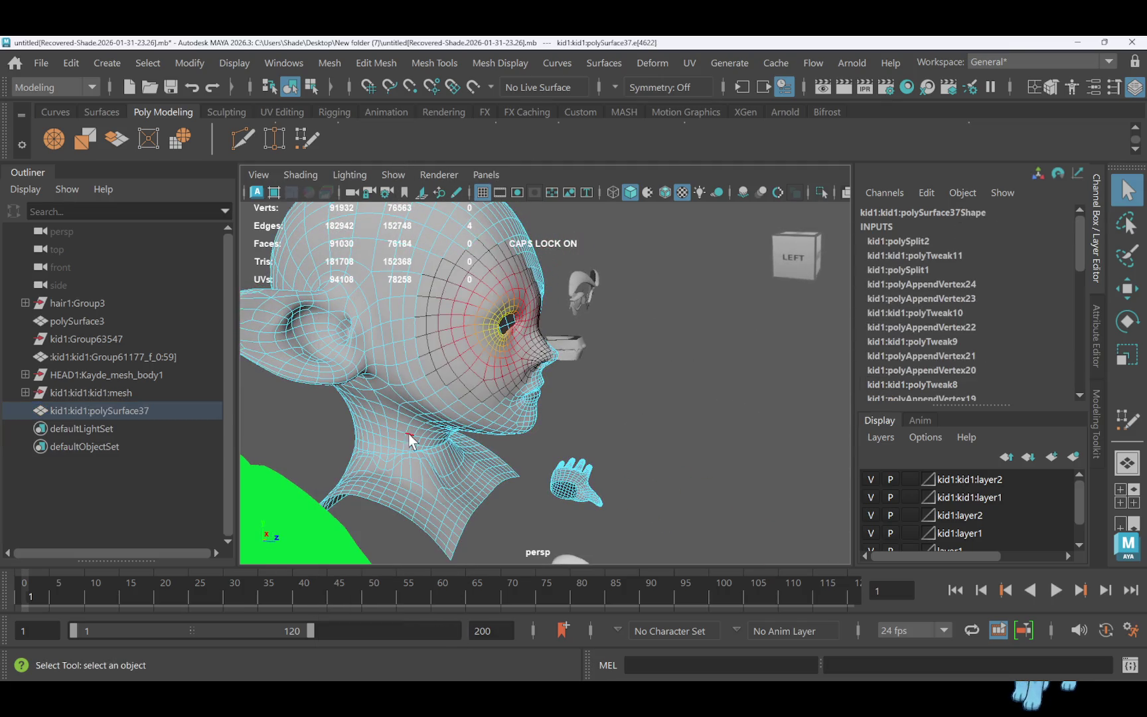
double_click(391, 460)
shift+double_click(397, 465)
alt+drag(478, 473, 388, 452)
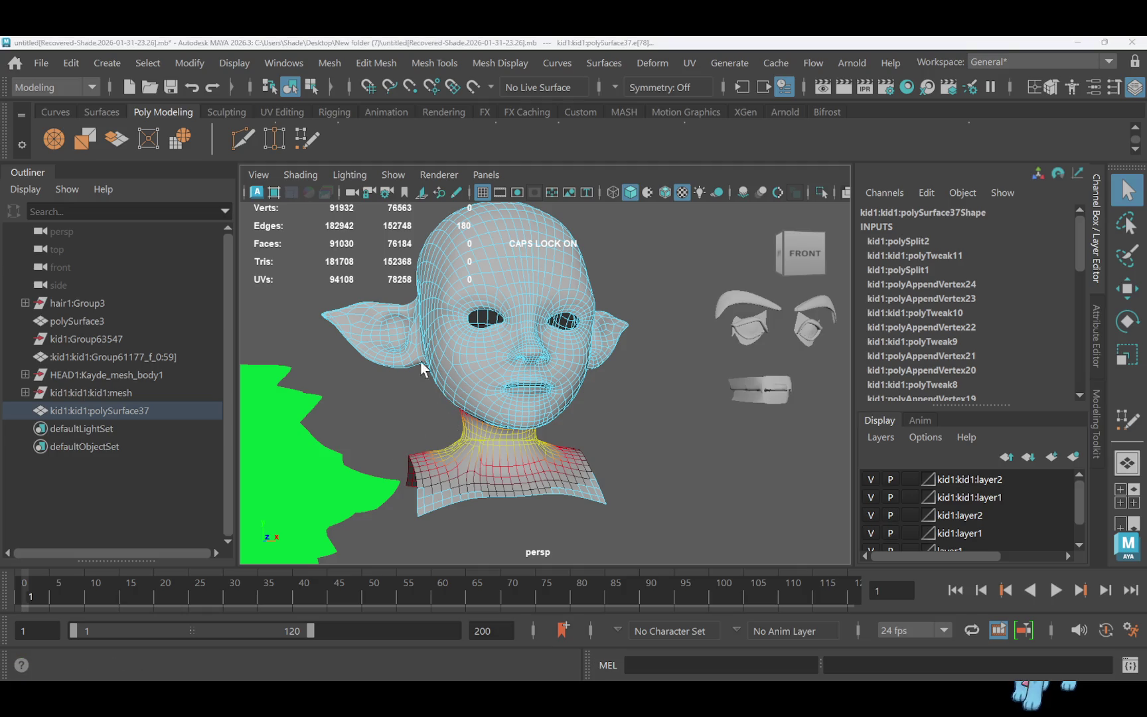
Delete two horizontal edge loops from the neck
scroll(529, 454, up, 3)
click(471, 476)
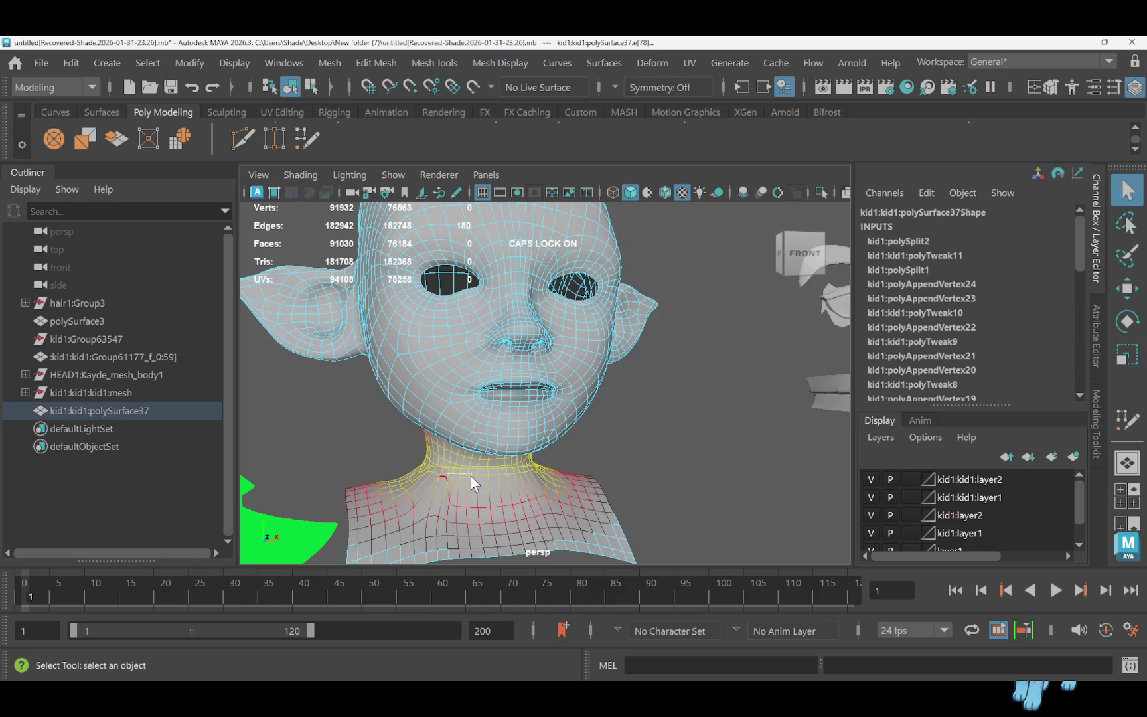
double_click(468, 475)
key(Delete)
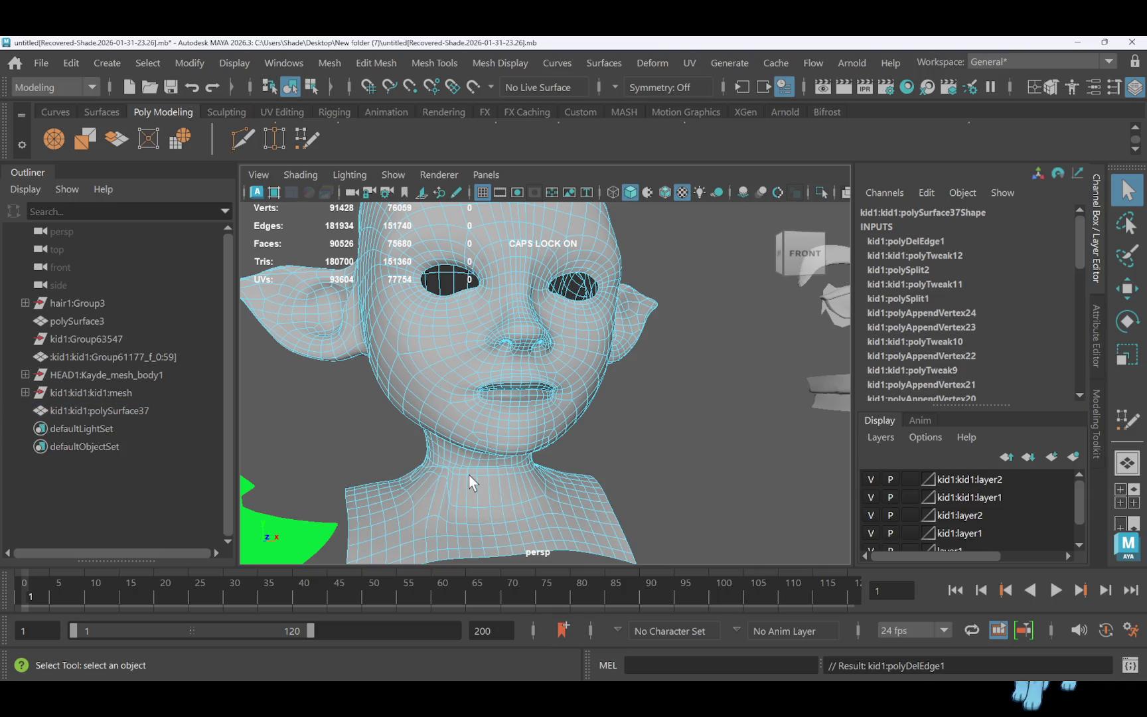
double_click(463, 475)
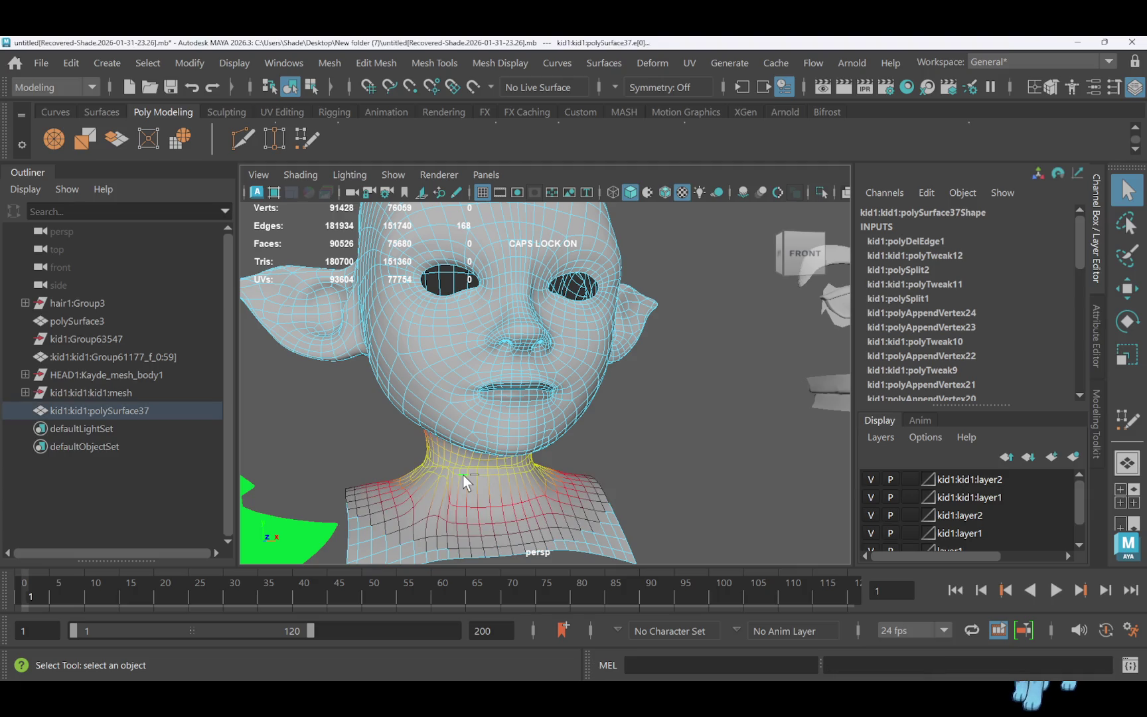
key(Delete)
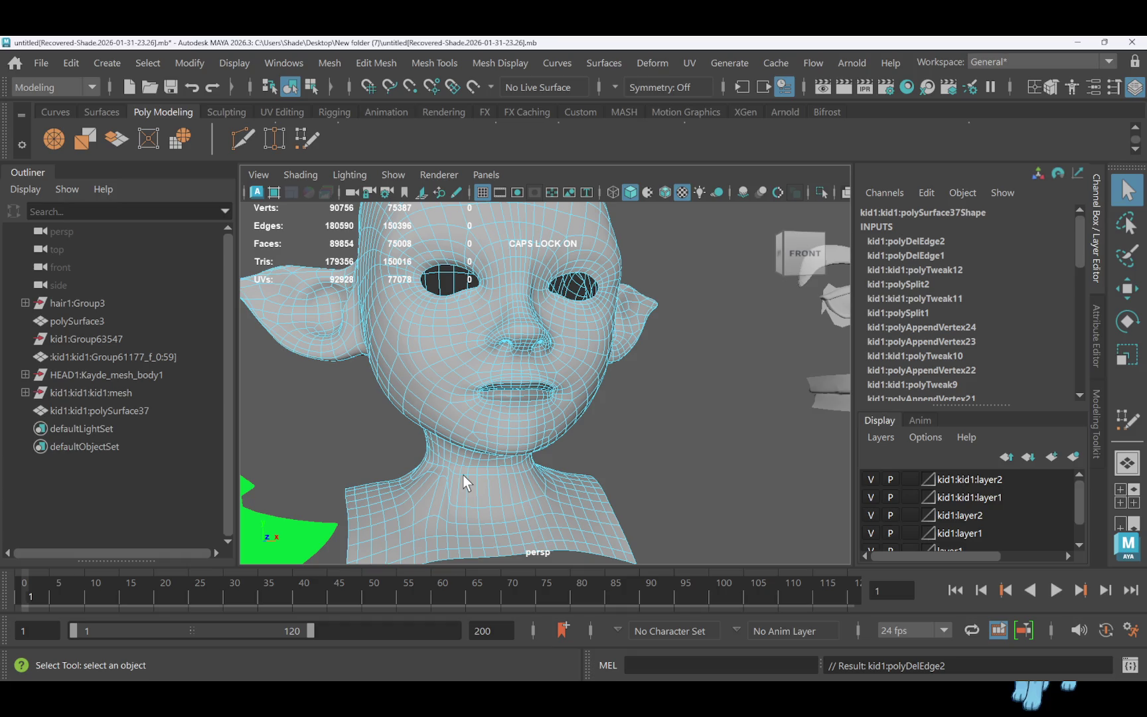
click(307, 139)
Relax the neck vertices to even spacing, inspecting from below and both sides
mouse_move(413, 507)
mouse_down()
mouse_move(434, 487)
mouse_move(411, 402)
mouse_move(435, 427)
mouse_move(424, 450)
mouse_move(375, 467)
mouse_move(435, 494)
mouse_move(408, 485)
mouse_up()
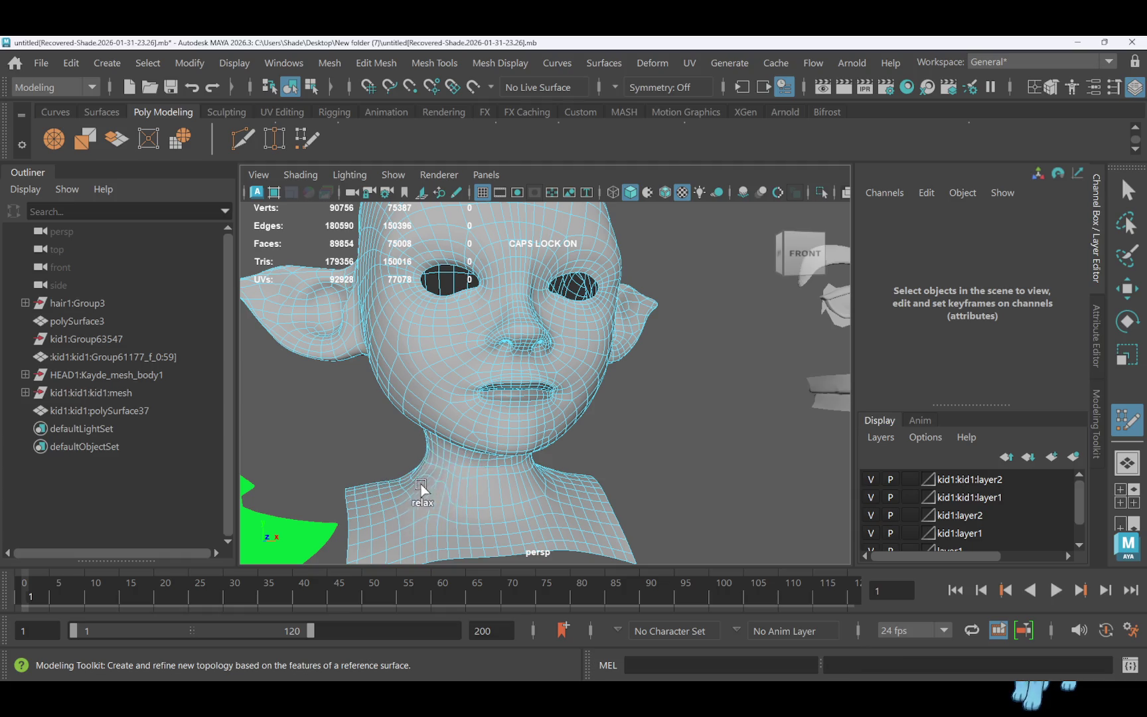
mouse_move(516, 509)
alt+mouse_down()
mouse_move(468, 489)
mouse_move(564, 534)
mouse_move(624, 502)
mouse_move(690, 511)
mouse_move(622, 526)
alt+mouse_up()
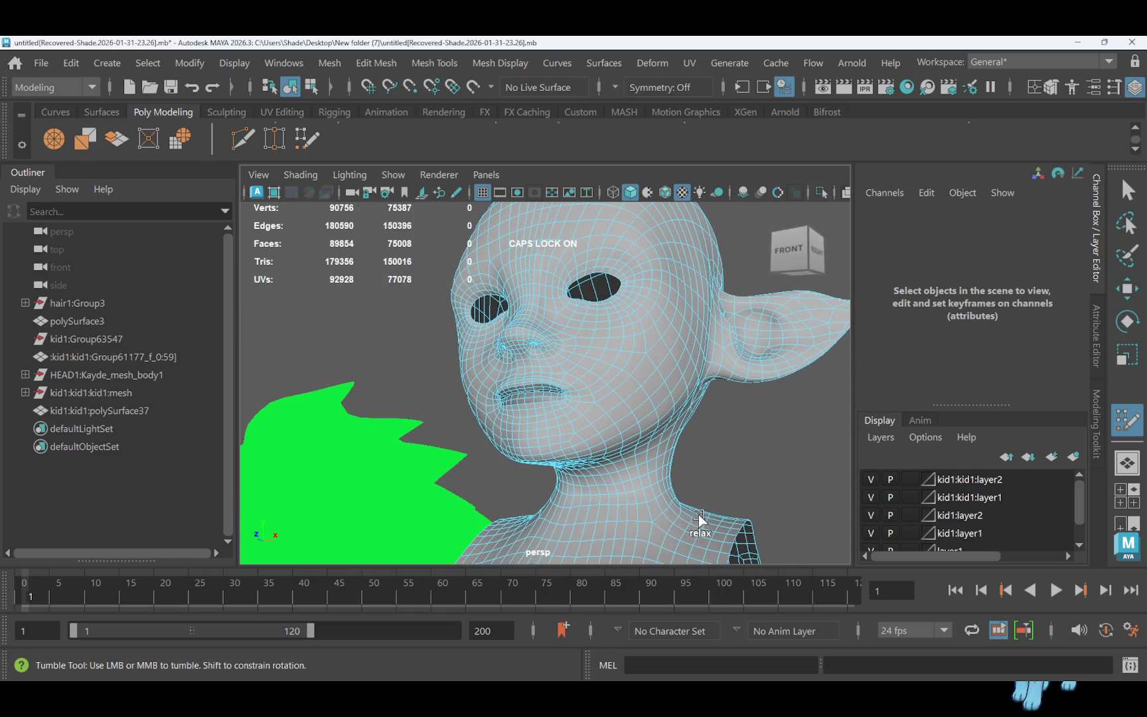
mouse_move(704, 500)
alt+mouse_down()
mouse_move(573, 489)
mouse_move(683, 460)
mouse_move(551, 451)
alt+mouse_up()
mouse_move(623, 476)
alt+mouse_down()
mouse_move(584, 471)
mouse_move(673, 456)
alt+mouse_up()
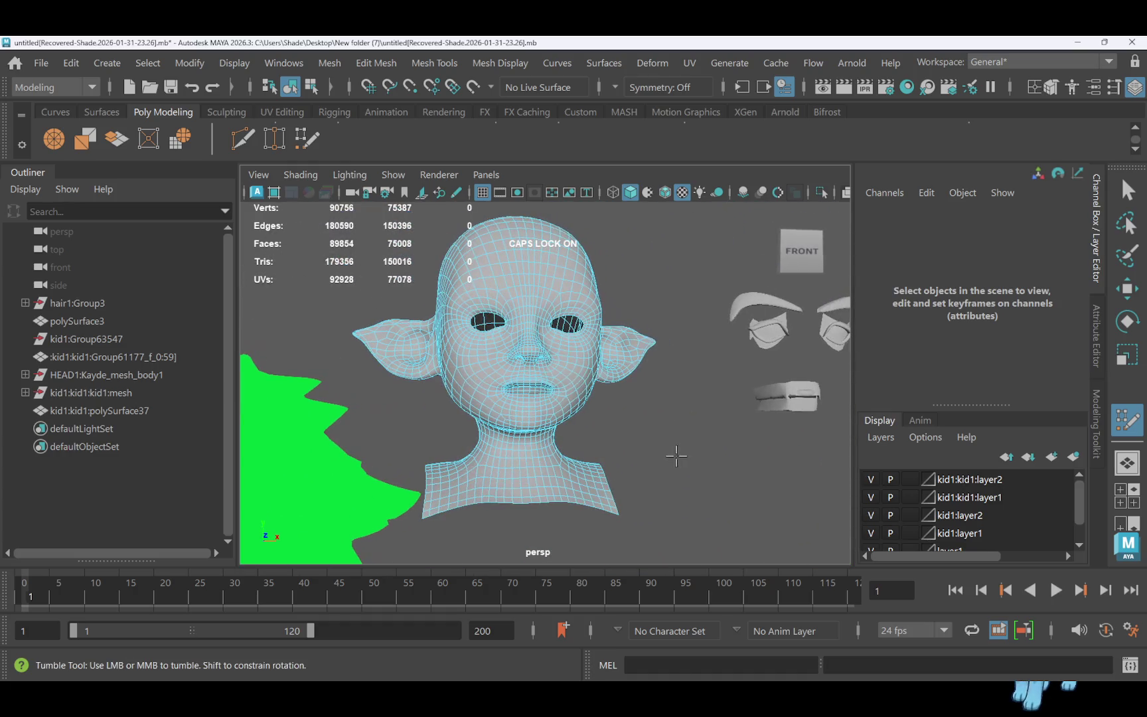
scroll(551, 375, up, 3)
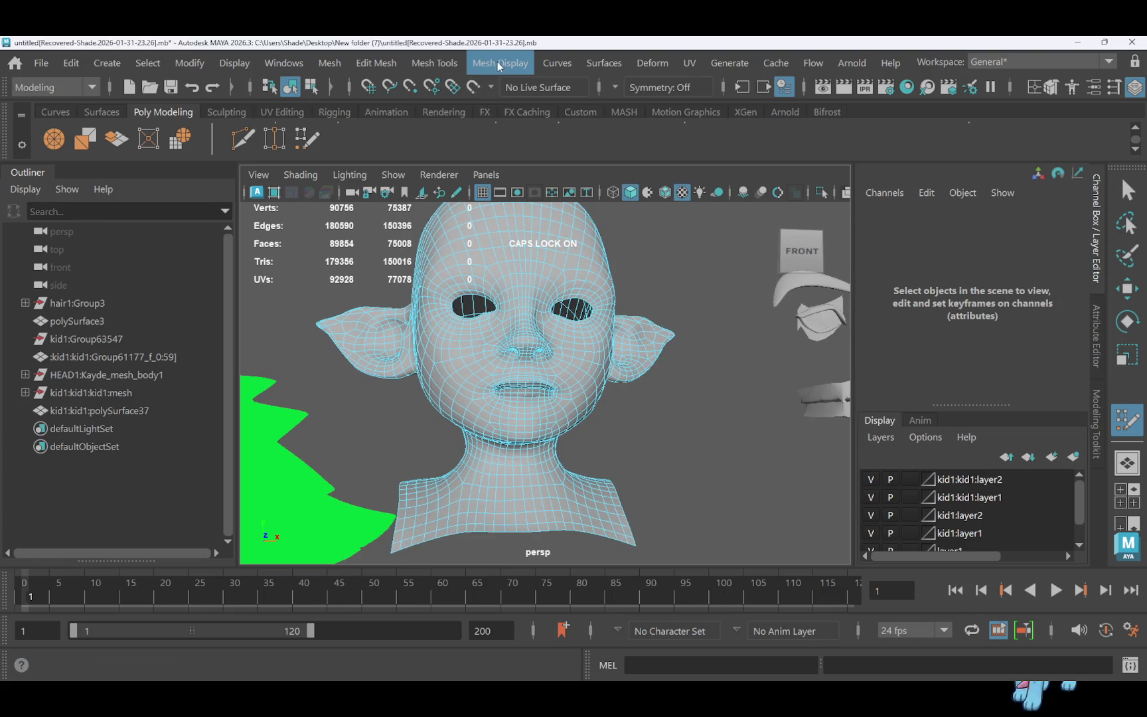
click(690, 62)
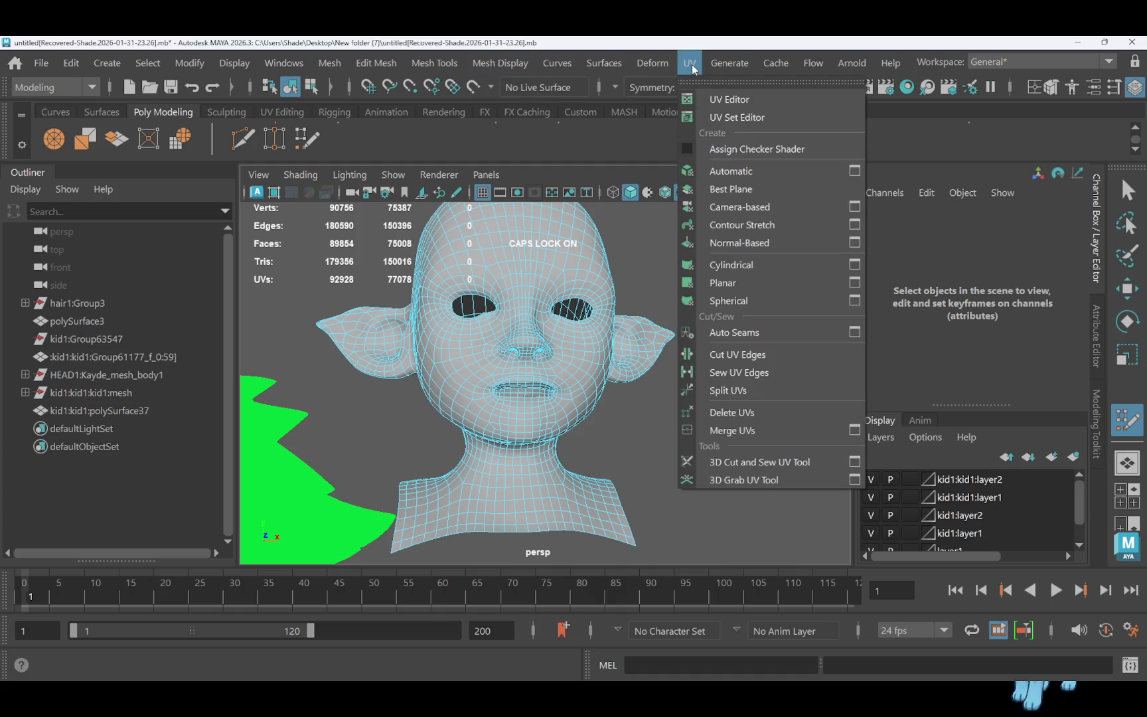
Open the UV Editor on polySurface37, zoom into the 0–1 tile, box-select shells, then deselect
click(720, 101)
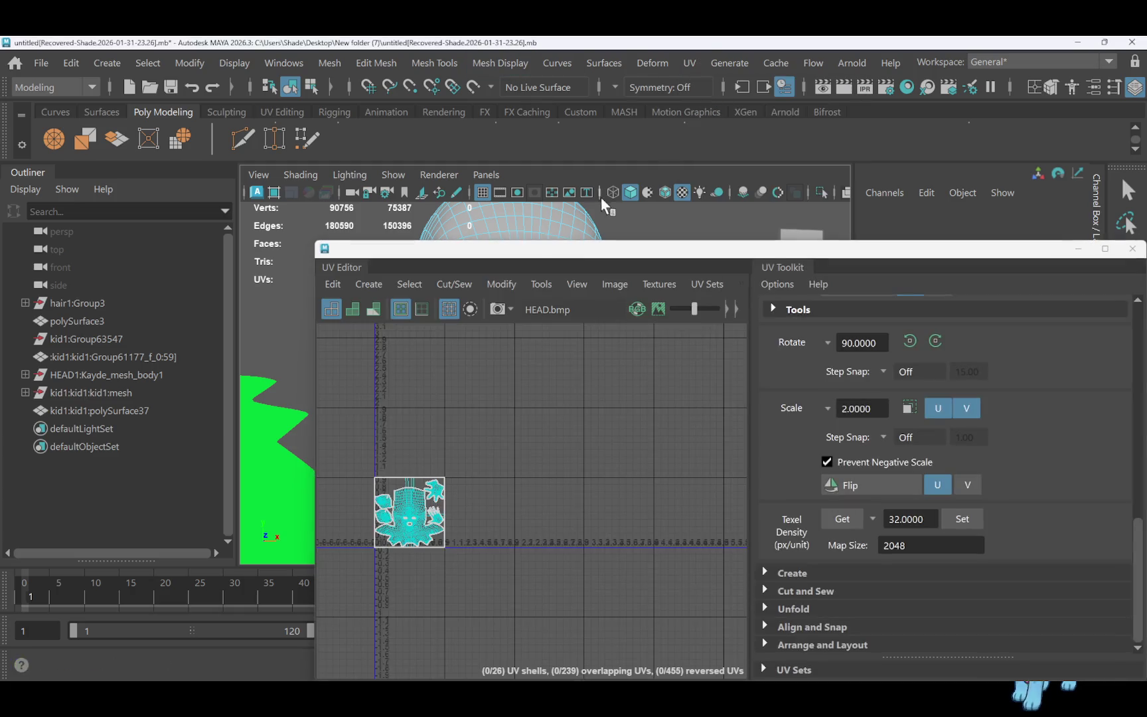
scroll(397, 448, up, 5)
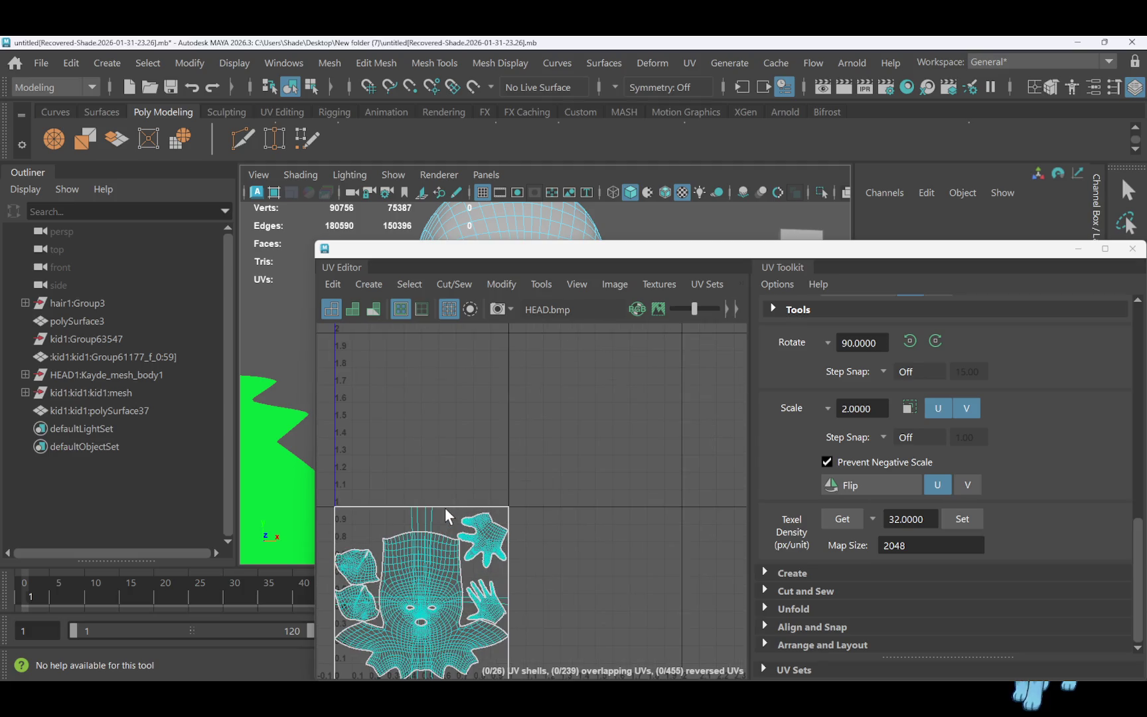
scroll(444, 507, up, 1)
mouse_move(449, 423)
right_down()
mouse_move(411, 423)
mouse_move(355, 397)
right_up()
mouse_move(424, 518)
right_down()
mouse_move(476, 387)
mouse_move(386, 397)
mouse_move(502, 421)
mouse_move(352, 392)
right_up()
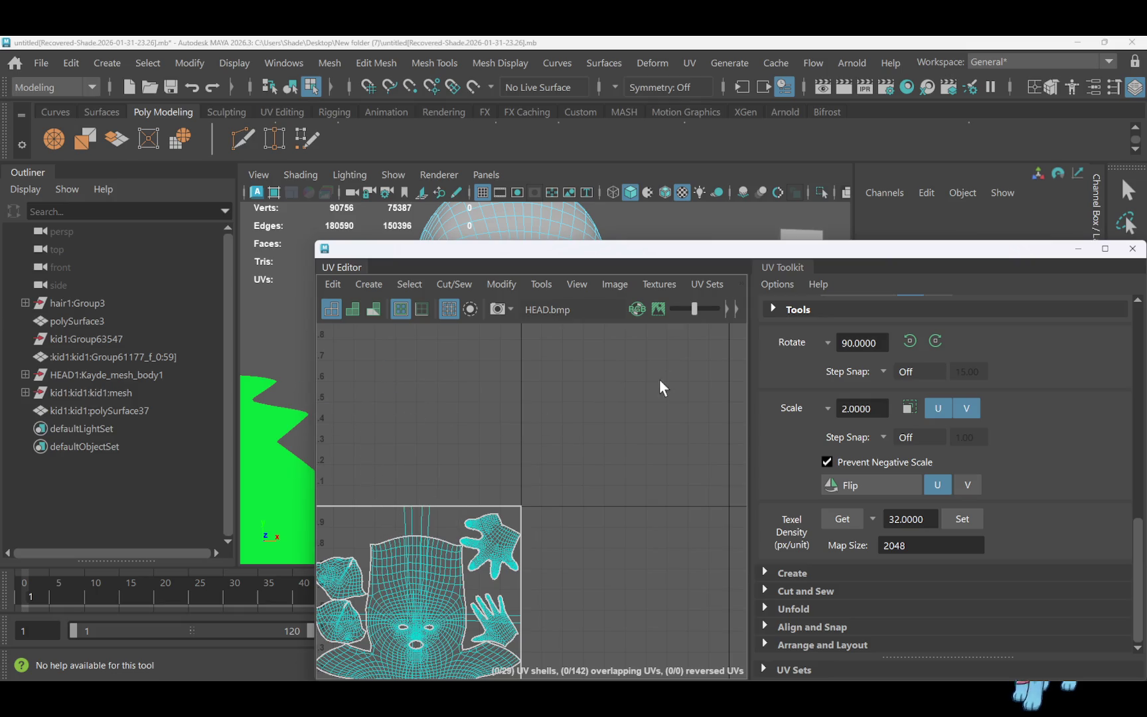
drag(382, 486, 406, 517)
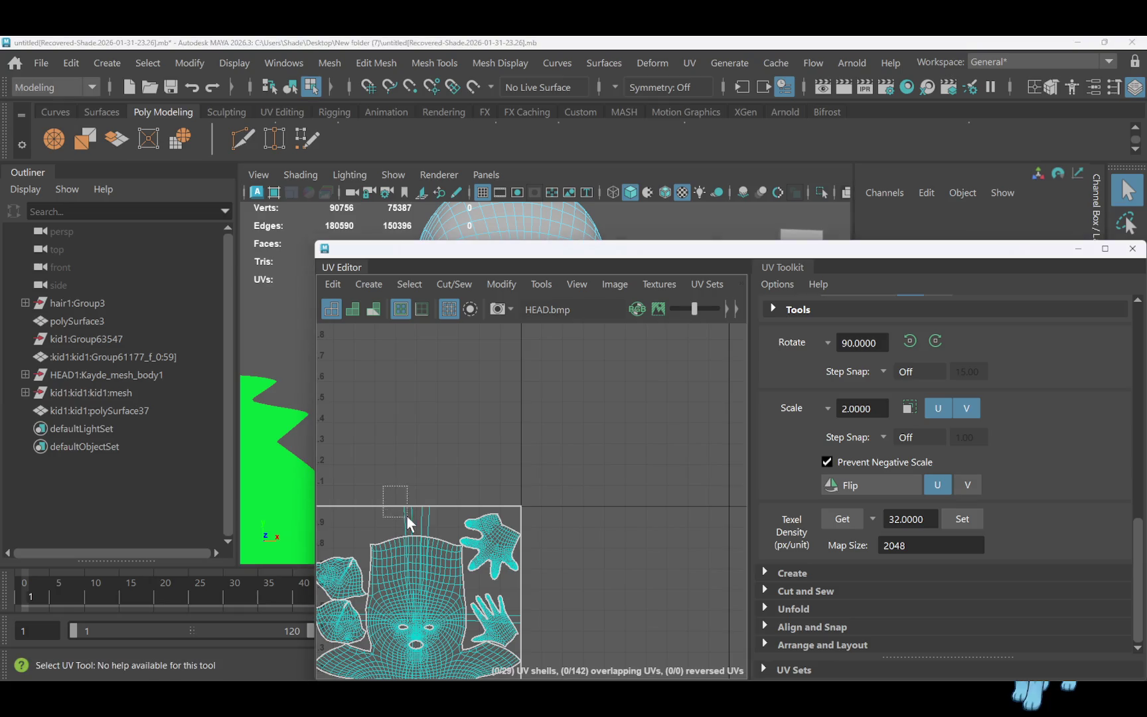
click(436, 532)
mouse_move(410, 422)
right_down()
mouse_move(408, 459)
mouse_move(335, 394)
right_up()
click(375, 490)
drag(433, 519, 436, 520)
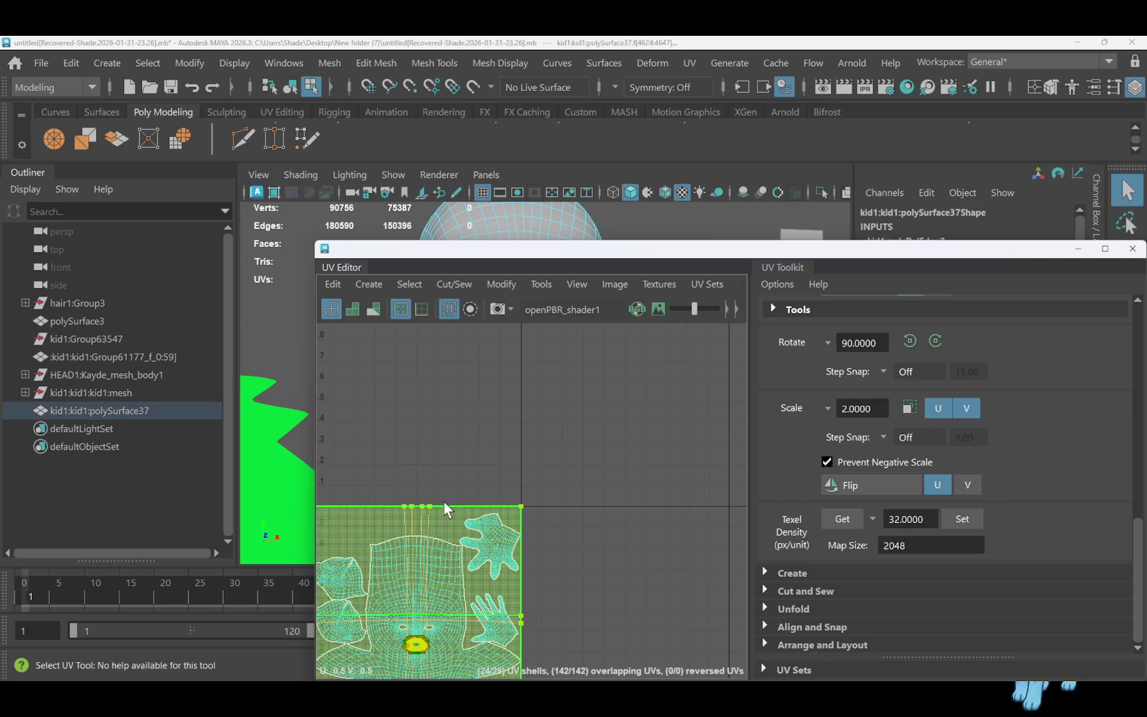
click(443, 501)
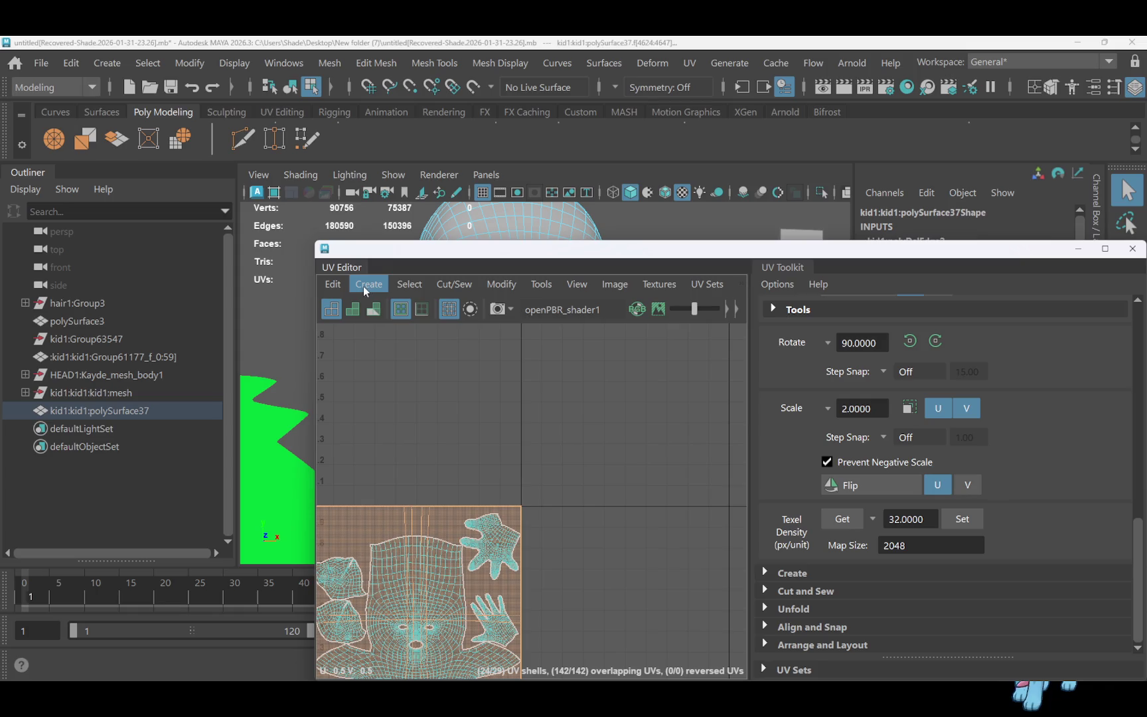
Apply a planar projection to the head UVs and unfold them, fixing the mesh first
click(368, 284)
click(427, 428)
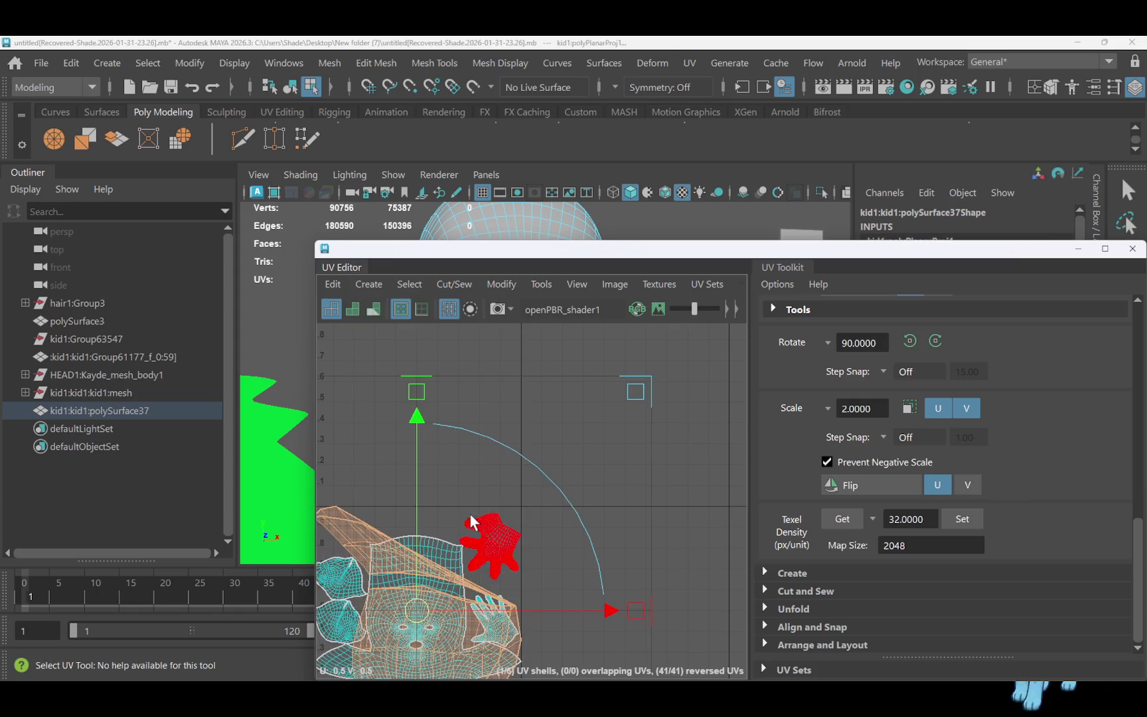
click(501, 284)
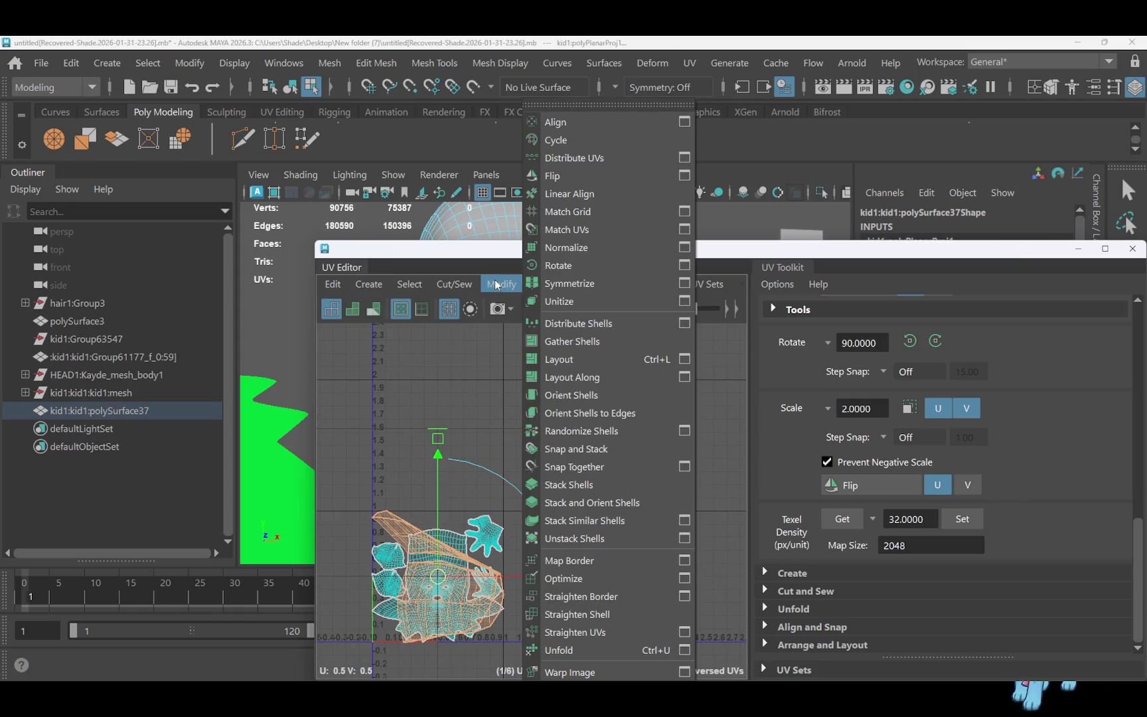
click(575, 651)
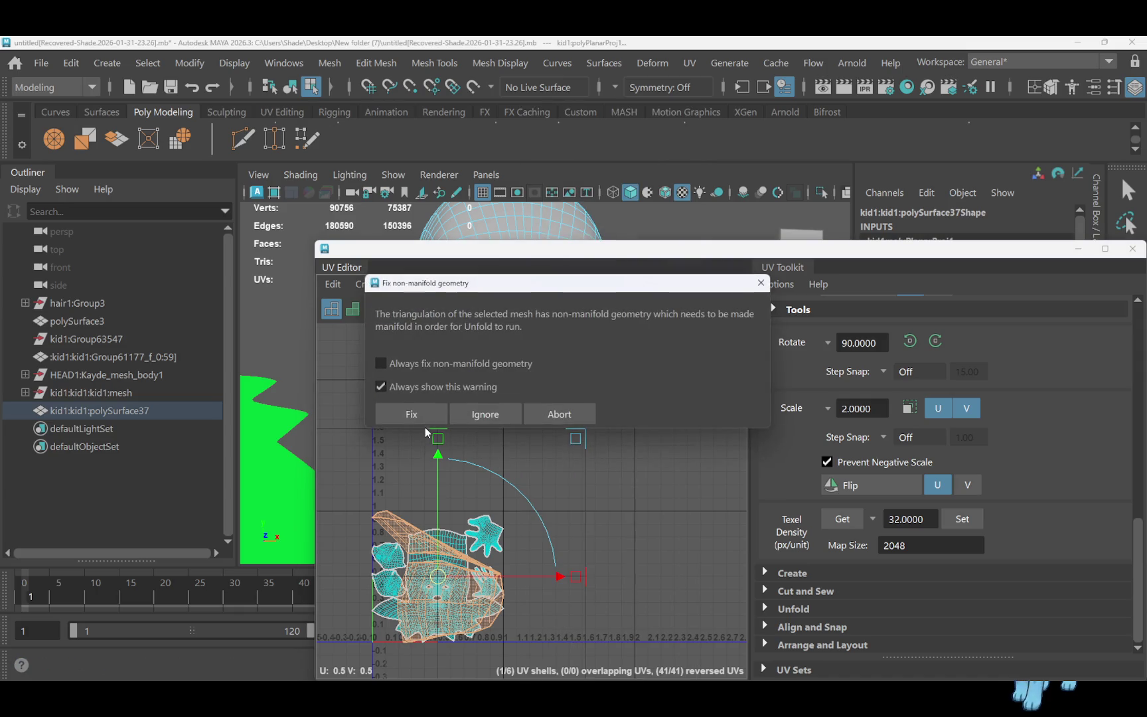
click(418, 415)
Inspect the hand and crescent UV shells, then switch to UV edge selection
scroll(487, 514, up, 2)
click(487, 513)
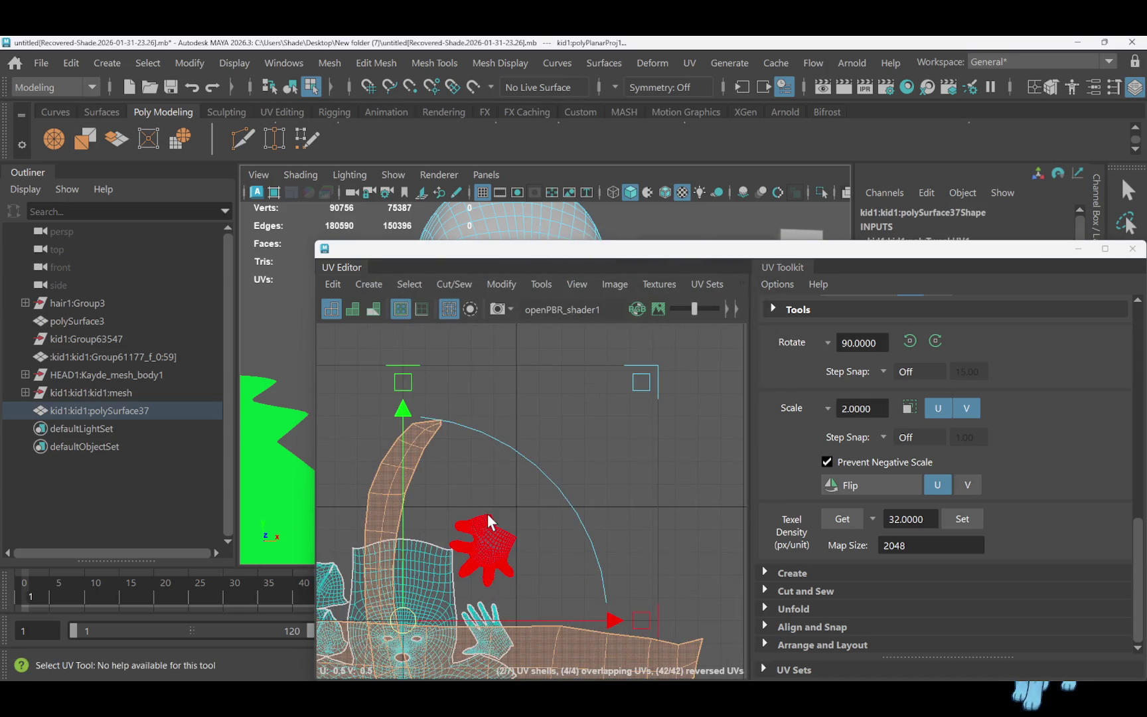
scroll(486, 512, down, 3)
click(462, 472)
right_drag(461, 472, 463, 404)
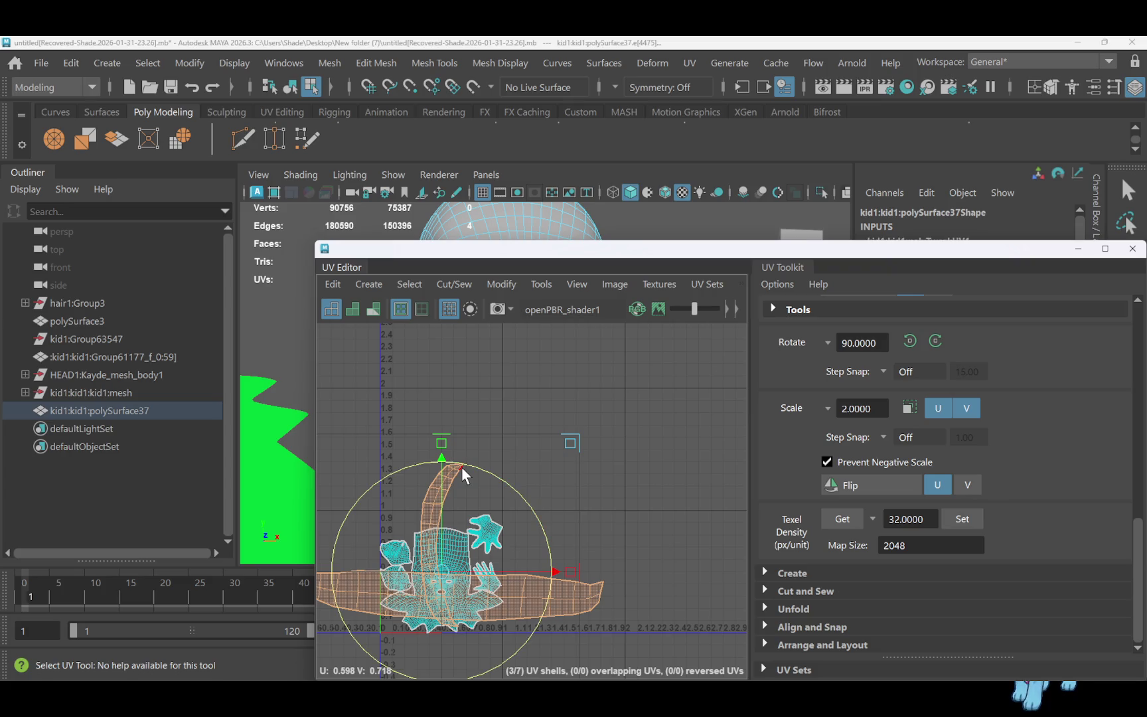
click(573, 471)
Move and sew a face opening's border edges, then unfold the face UV shell flat
scroll(483, 584, up, 6)
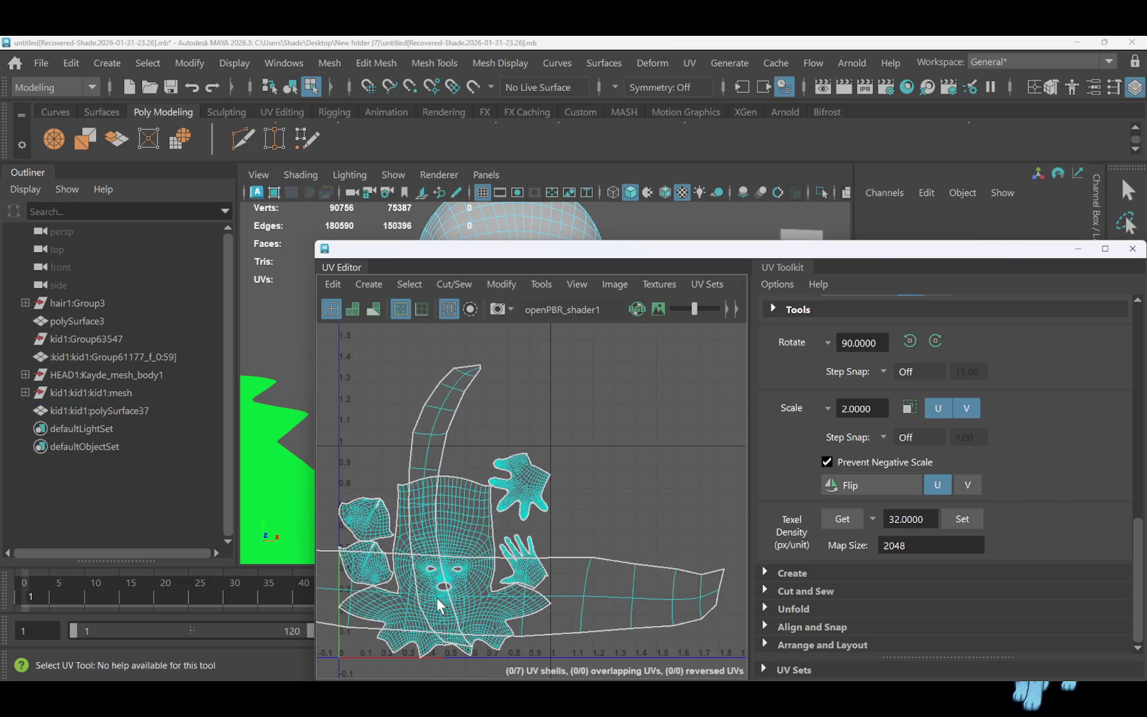
double_click(444, 550)
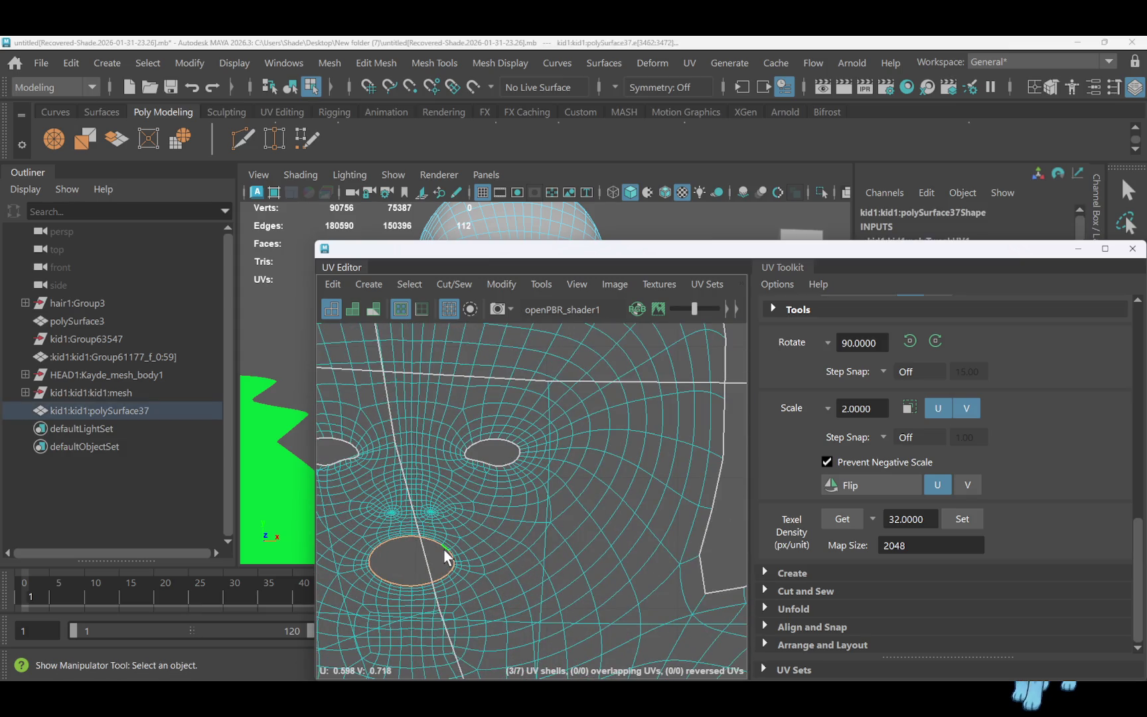
click(454, 284)
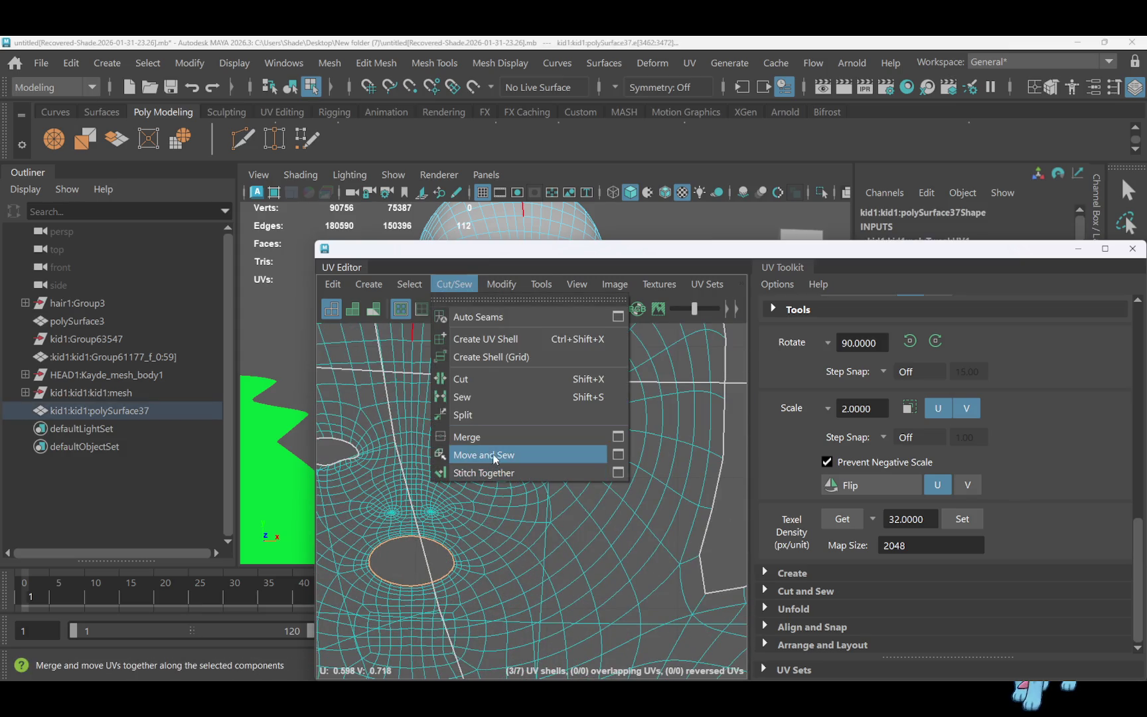
click(495, 456)
scroll(505, 474, down, 10)
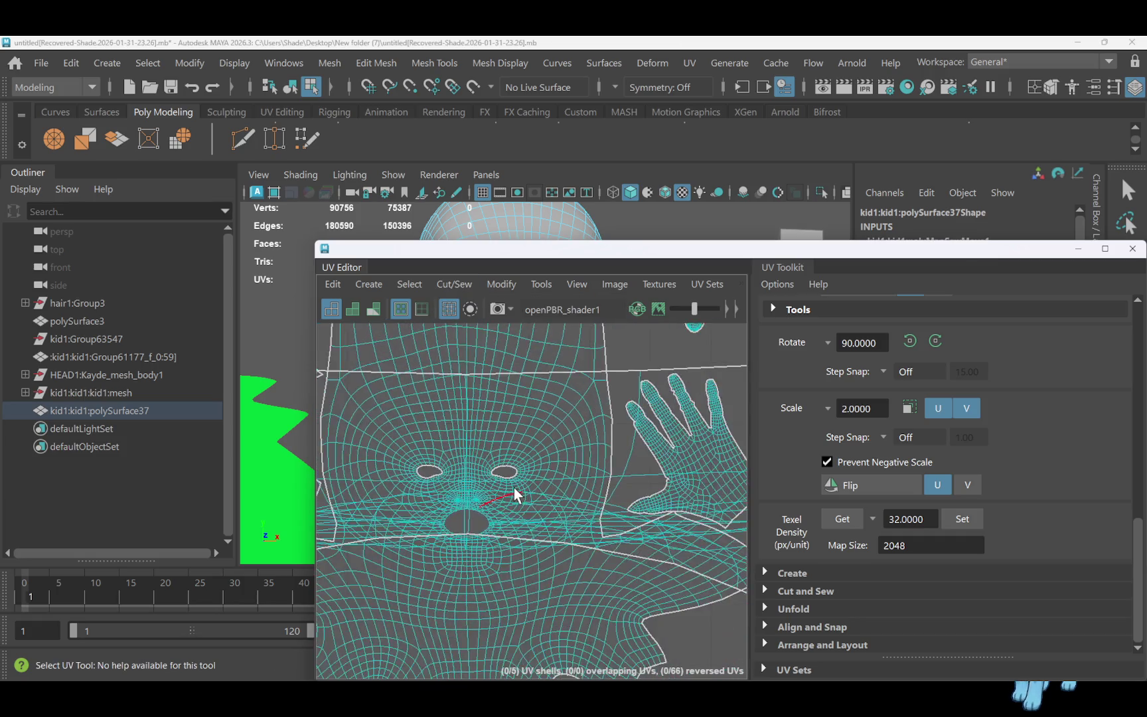
right_drag(508, 475, 483, 443)
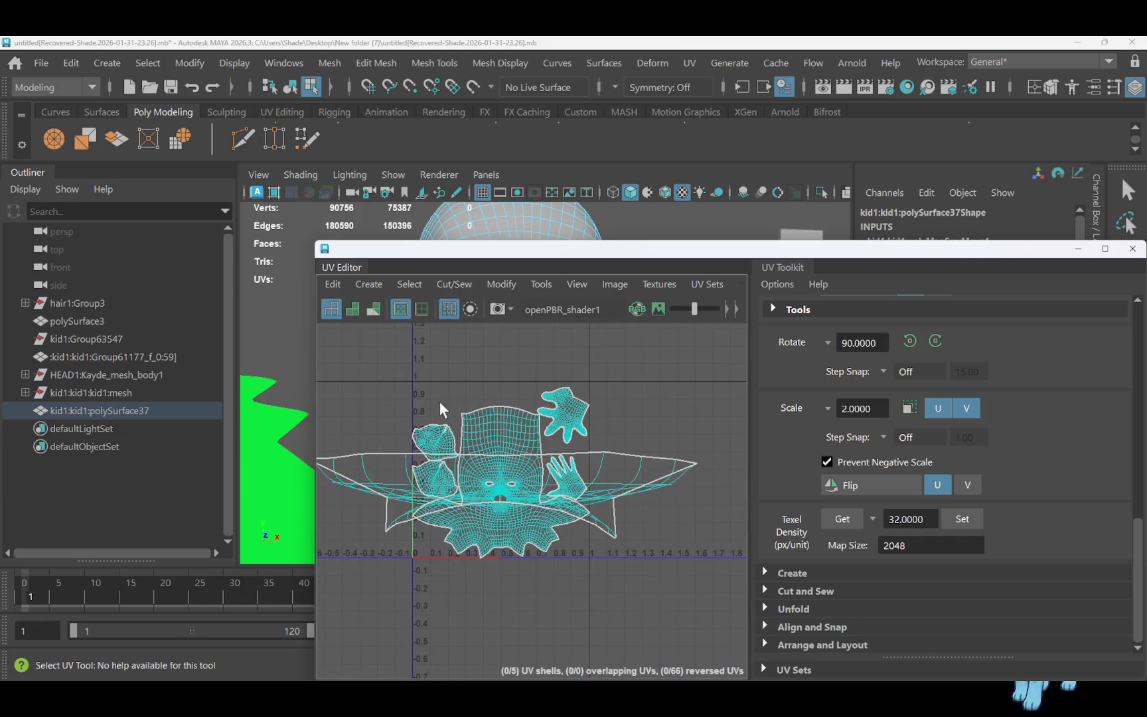
click(495, 287)
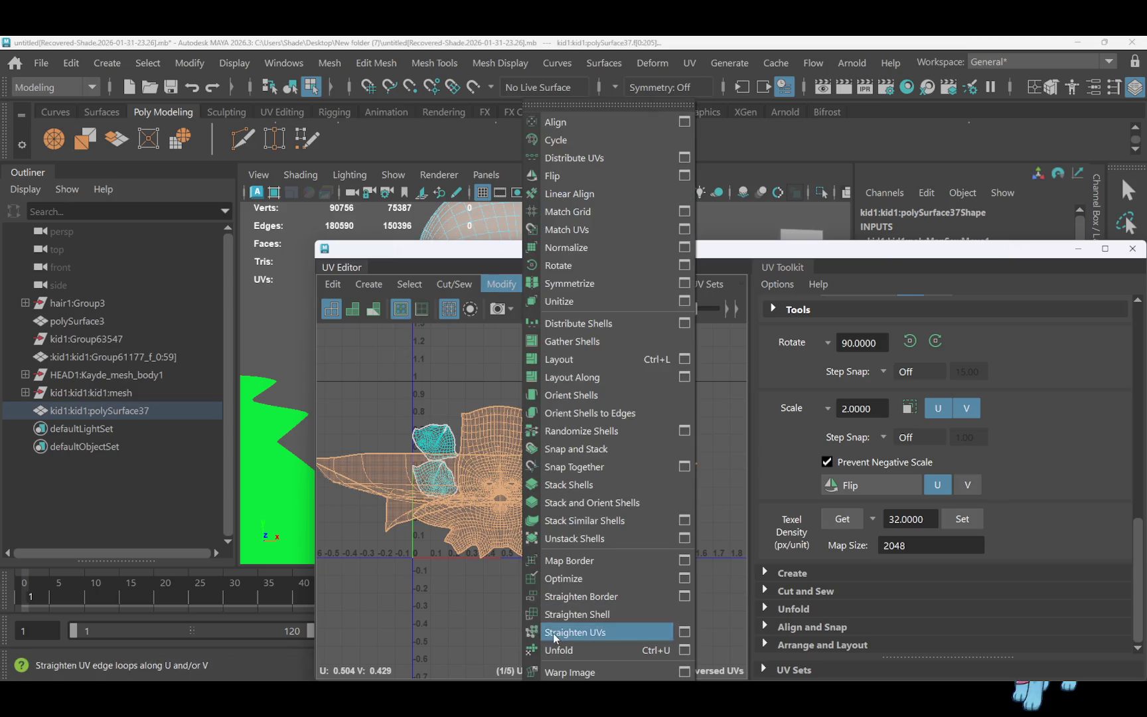
click(563, 647)
scroll(557, 561, up, 2)
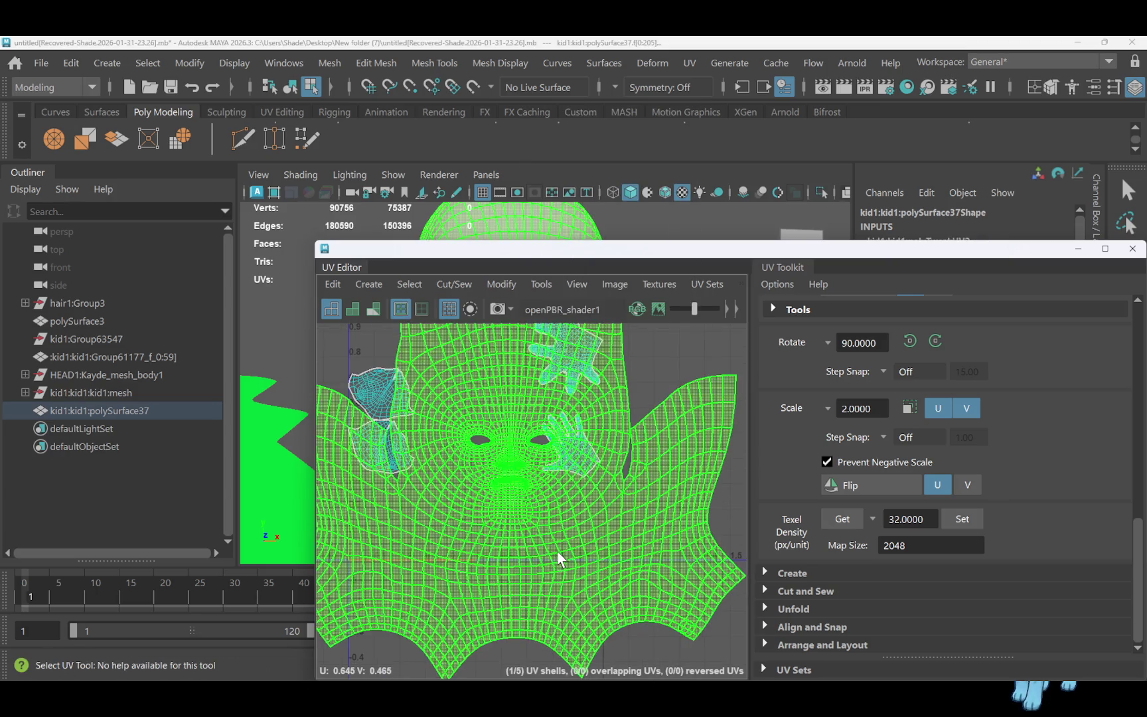
Scale the face UV shell to about half, narrow it, and shift it left and down
key(r)
drag(531, 439, 458, 436)
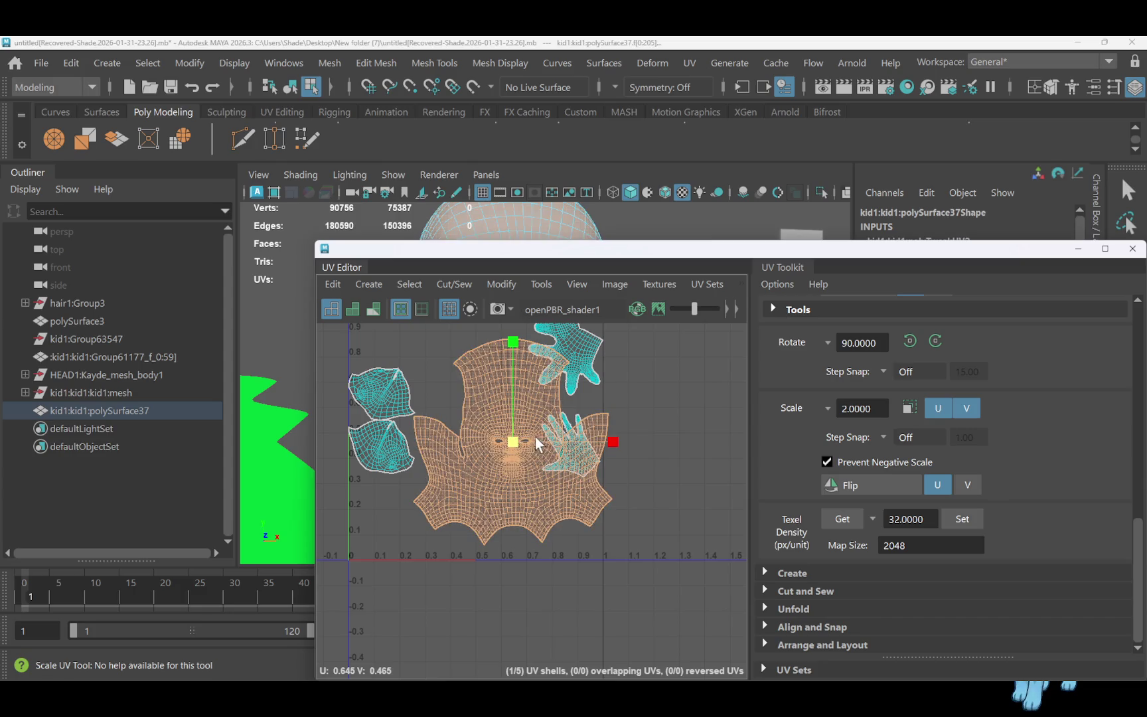
drag(610, 443, 604, 442)
drag(505, 442, 499, 442)
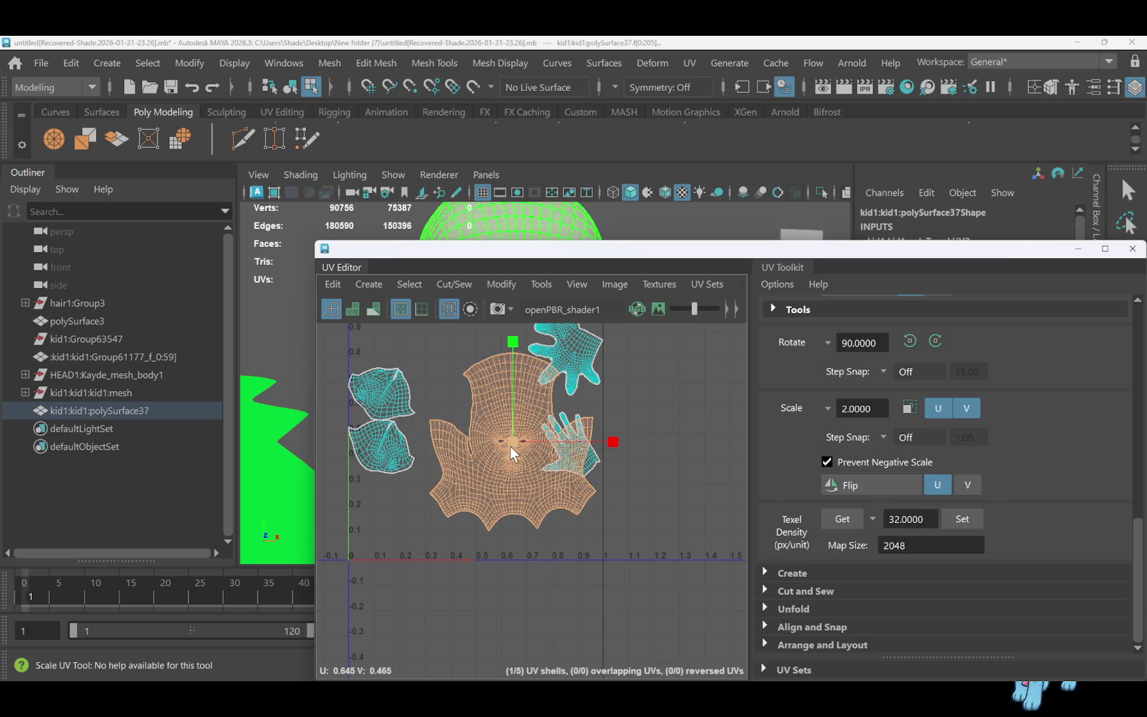
key(w)
mouse_move(512, 448)
mouse_down()
mouse_move(486, 454)
mouse_move(472, 476)
mouse_up()
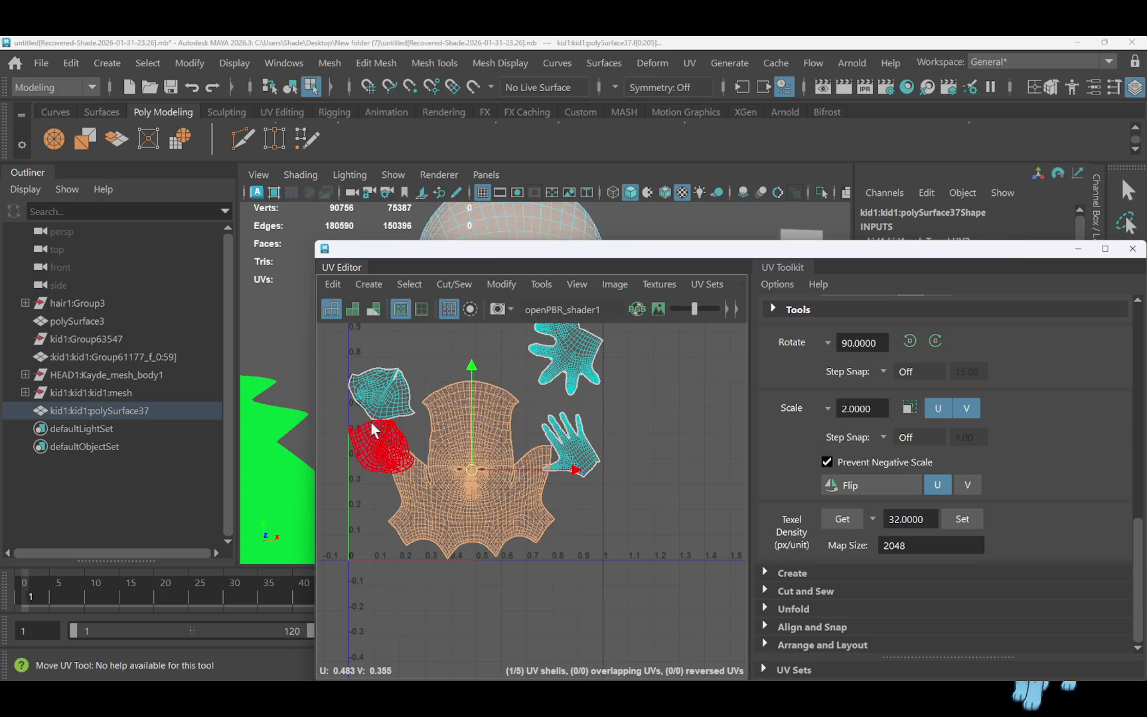
Rotate one hand's UV shell 90° and move it up beside the face shells
mouse_move(369, 363)
mouse_down()
mouse_move(383, 434)
mouse_move(392, 393)
mouse_up()
click(583, 458)
key(e)
mouse_move(667, 421)
mouse_down()
mouse_move(619, 371)
mouse_move(551, 349)
mouse_up()
key(w)
drag(573, 456, 470, 333)
Clear the UV selection and drag the UV Editor down to reveal the 3D head
scroll(612, 448, down, 2)
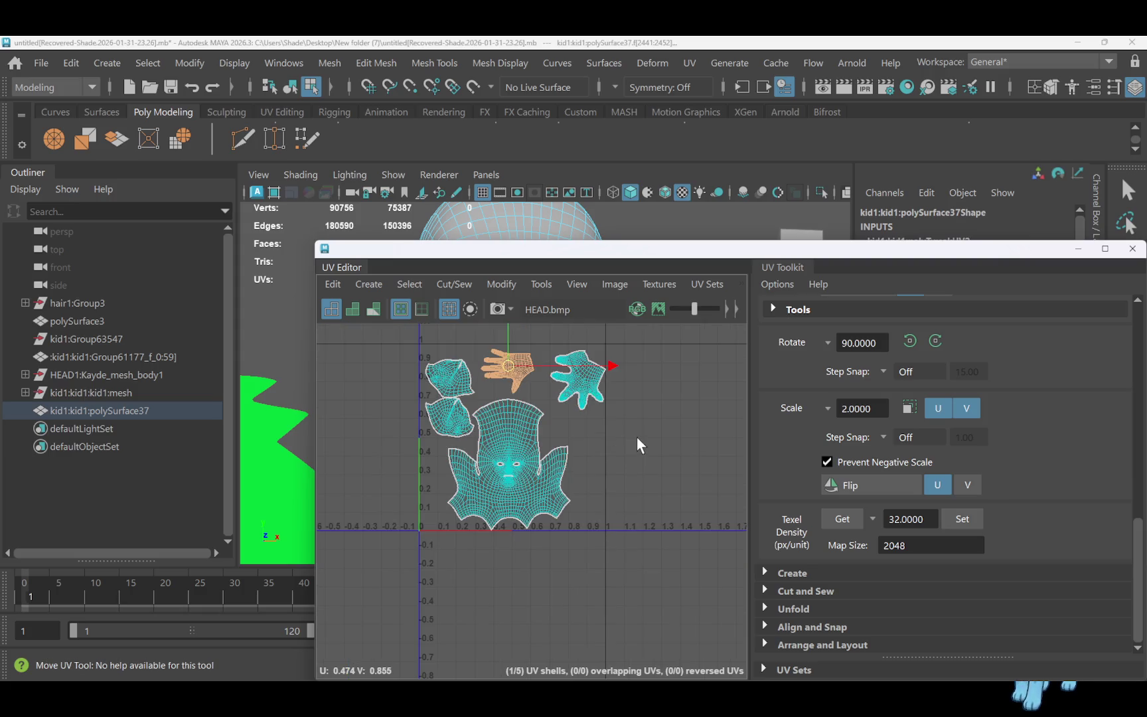
click(636, 436)
mouse_move(524, 407)
right_down()
mouse_move(561, 379)
mouse_move(597, 401)
mouse_move(465, 382)
mouse_move(518, 359)
mouse_move(633, 386)
right_up()
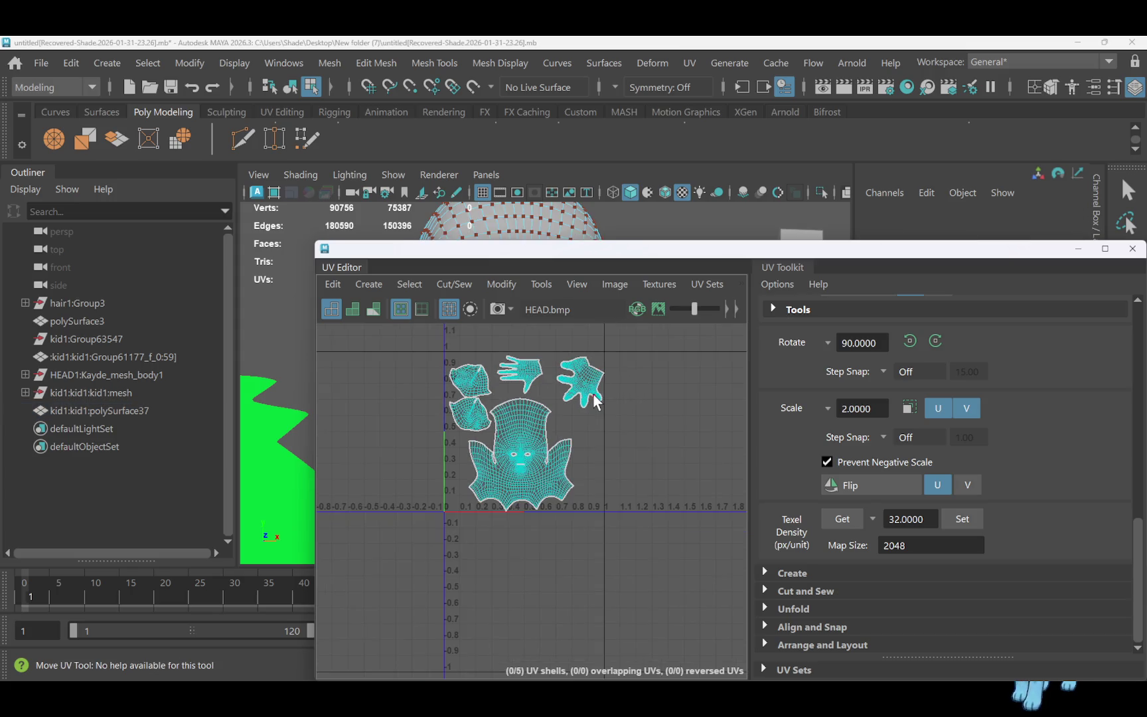
mouse_move(597, 248)
mouse_down()
mouse_move(630, 525)
mouse_move(652, 438)
mouse_up()
scroll(653, 418, down, 3)
Select the eyebrow, eye and mouth pieces and combine them into kid1:kid1:polySurface43
scroll(616, 477, down, 2)
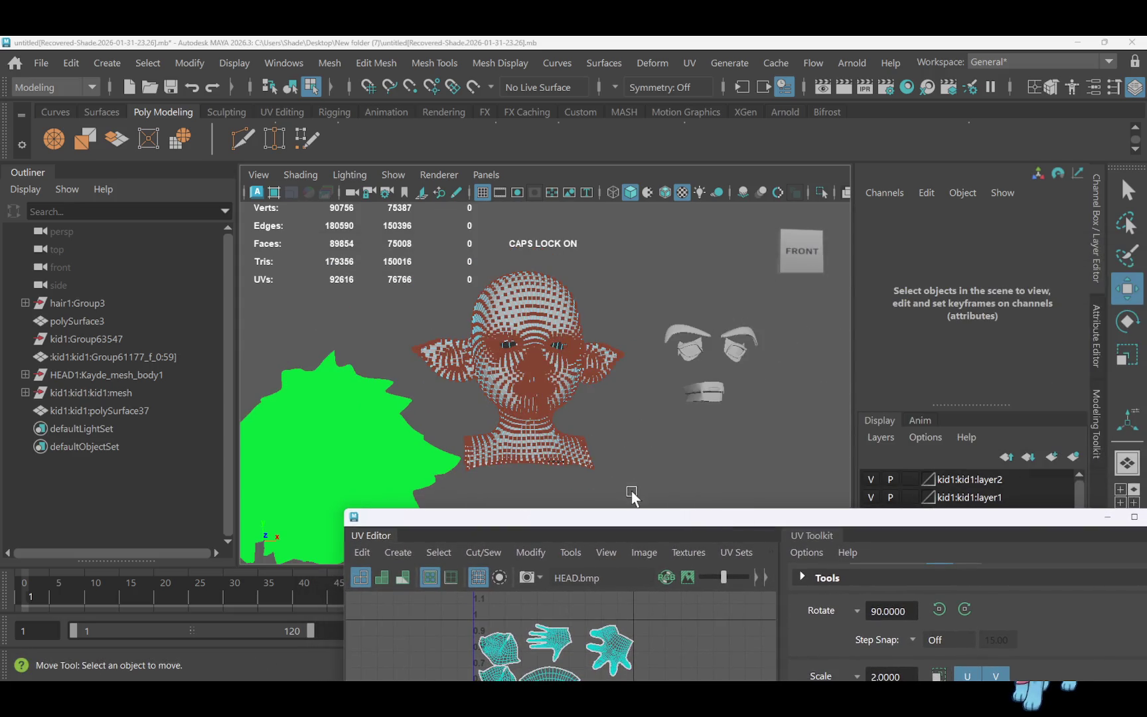
mouse_move(675, 318)
mouse_down()
mouse_move(718, 355)
mouse_move(753, 443)
mouse_up()
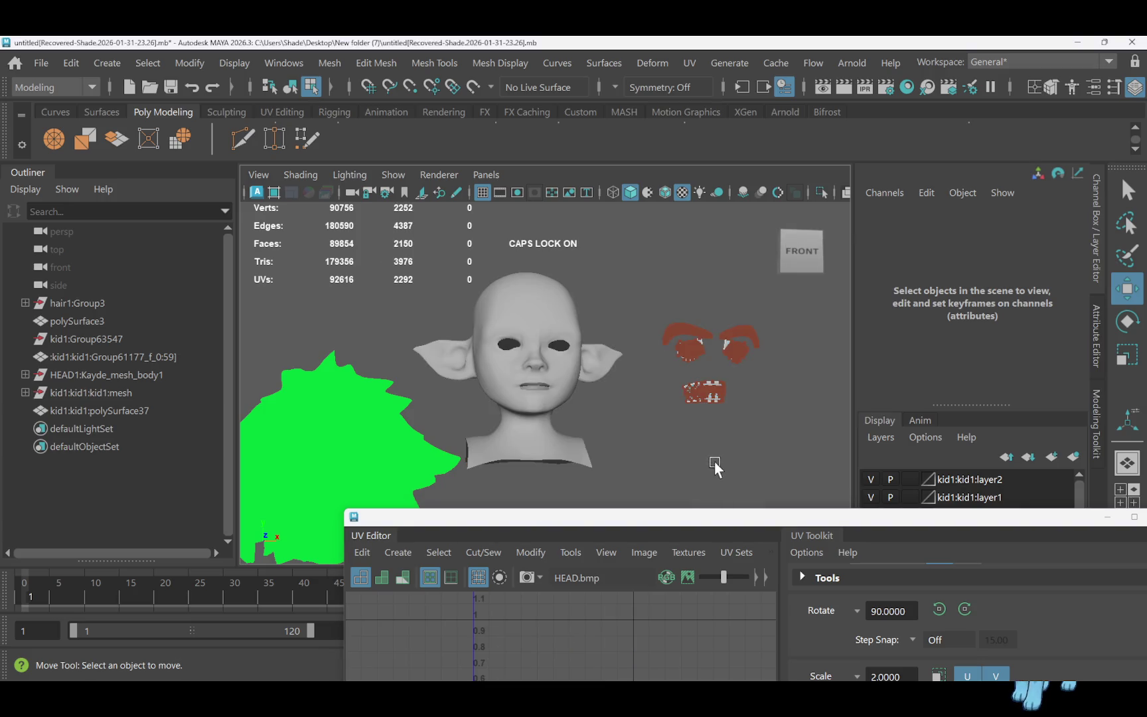
scroll(723, 359, down, 1)
right_drag(695, 348, 753, 156)
drag(654, 393, 731, 412)
mouse_move(644, 517)
mouse_down()
mouse_move(649, 214)
mouse_move(677, 546)
mouse_move(680, 506)
mouse_move(665, 487)
mouse_move(660, 499)
mouse_up()
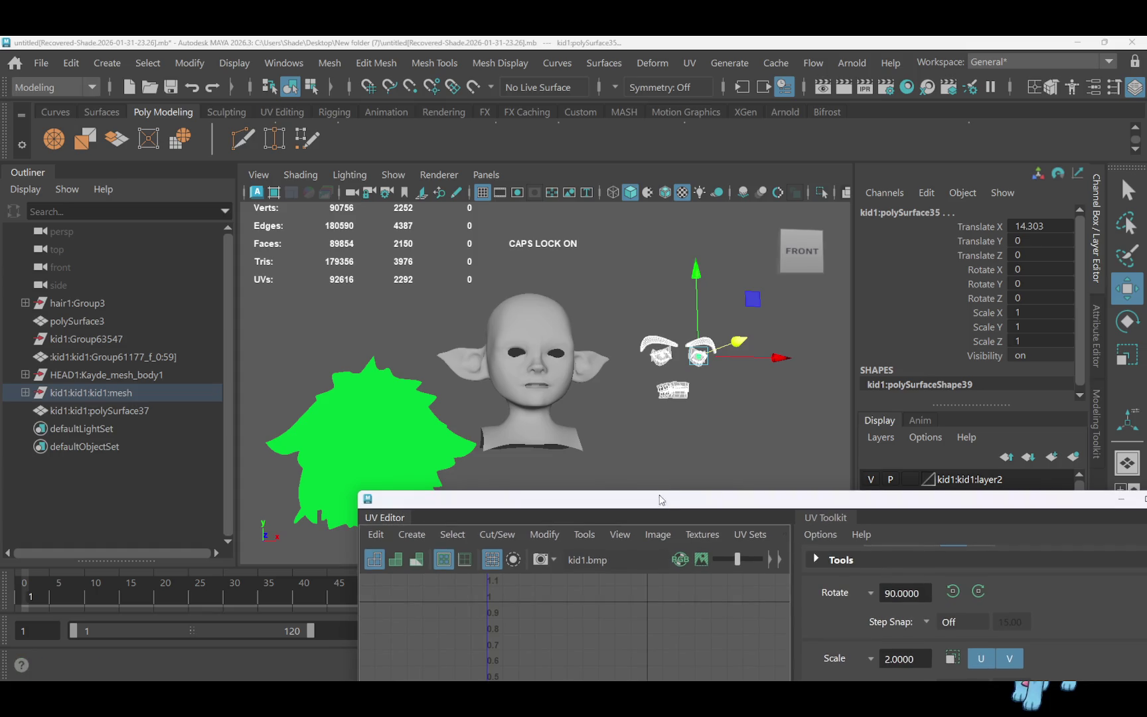
mouse_move(621, 426)
alt+mouse_down()
mouse_move(614, 421)
mouse_move(606, 440)
mouse_move(623, 425)
mouse_move(614, 430)
alt+mouse_up()
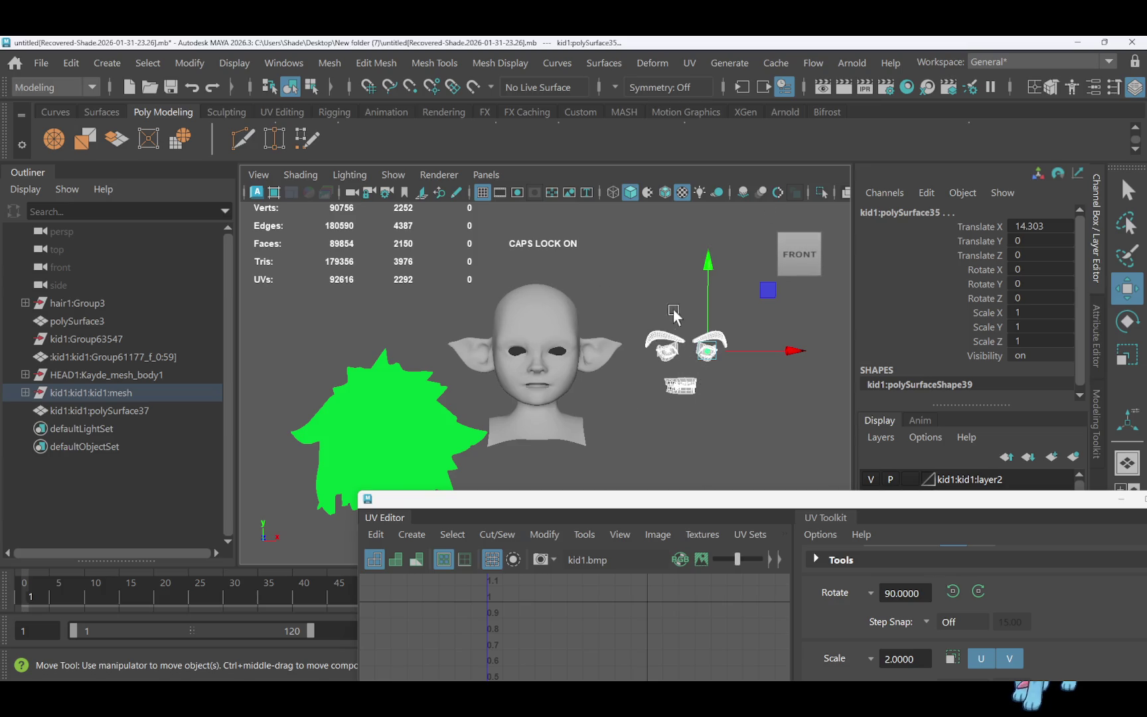
click(748, 140)
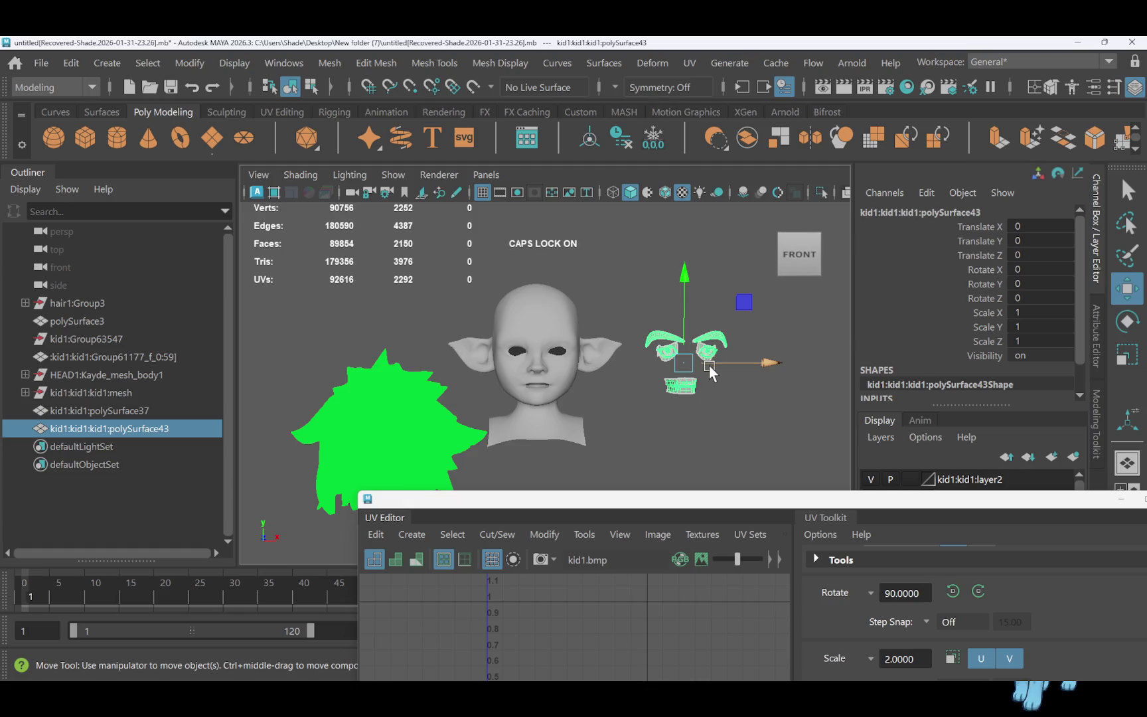
Duplicate the combined brow-teeth mesh onto a new, hidden layer
key(ctrl+d)
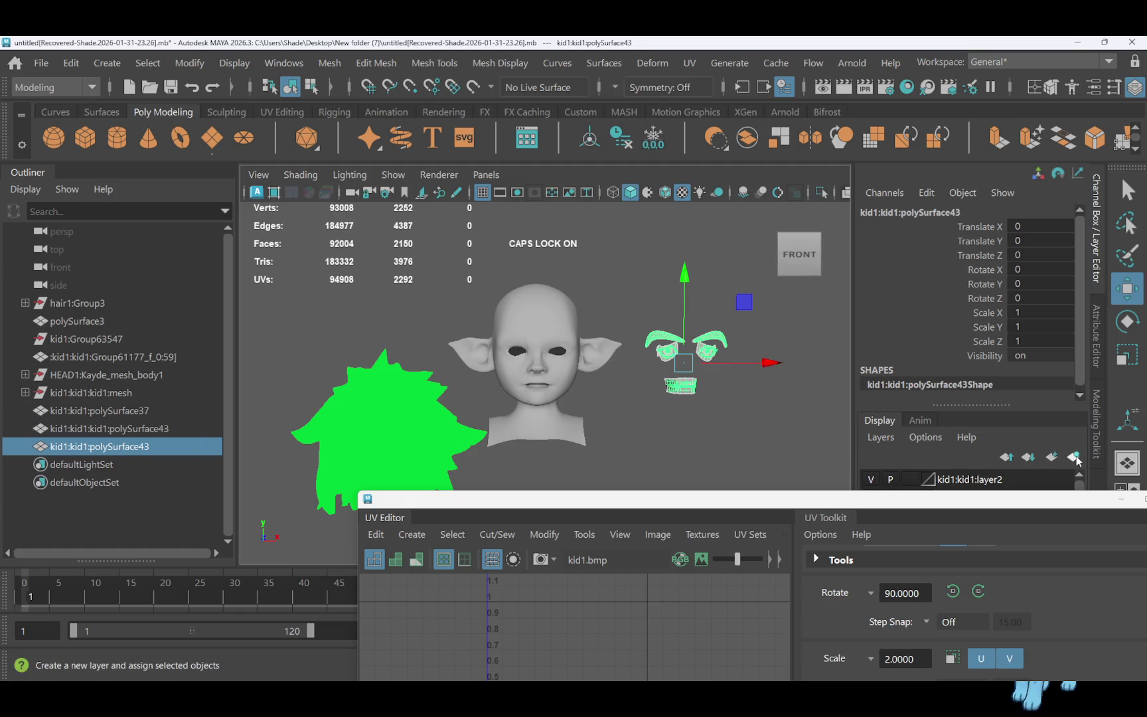
click(1074, 457)
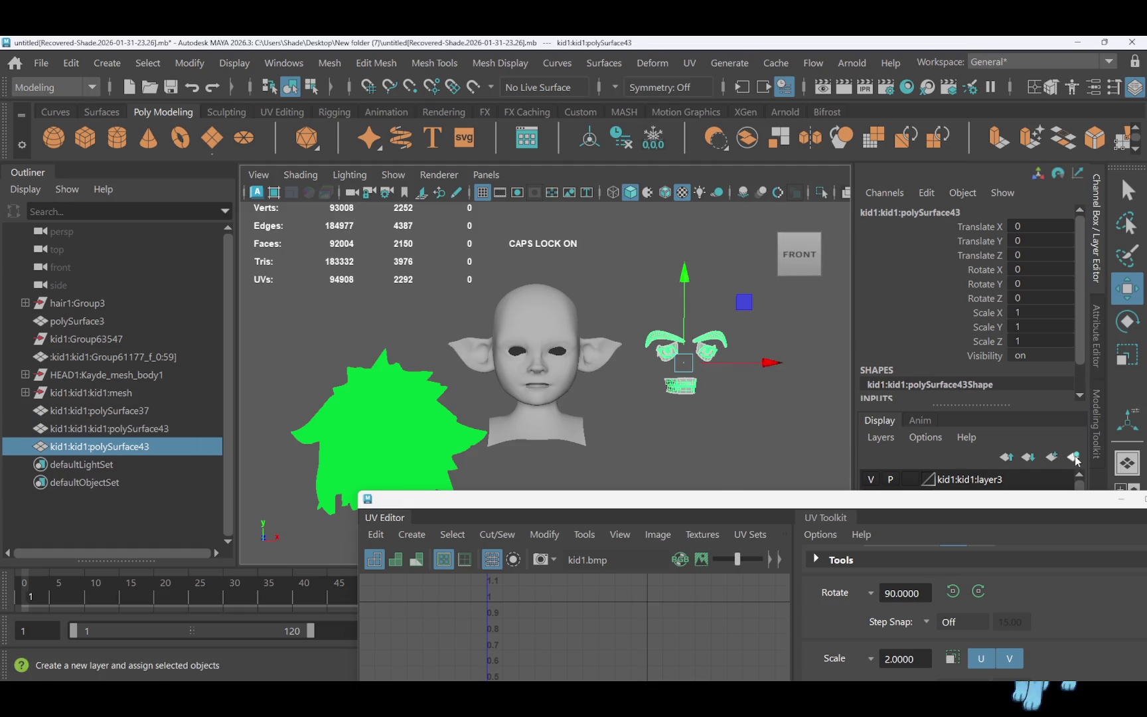
click(870, 479)
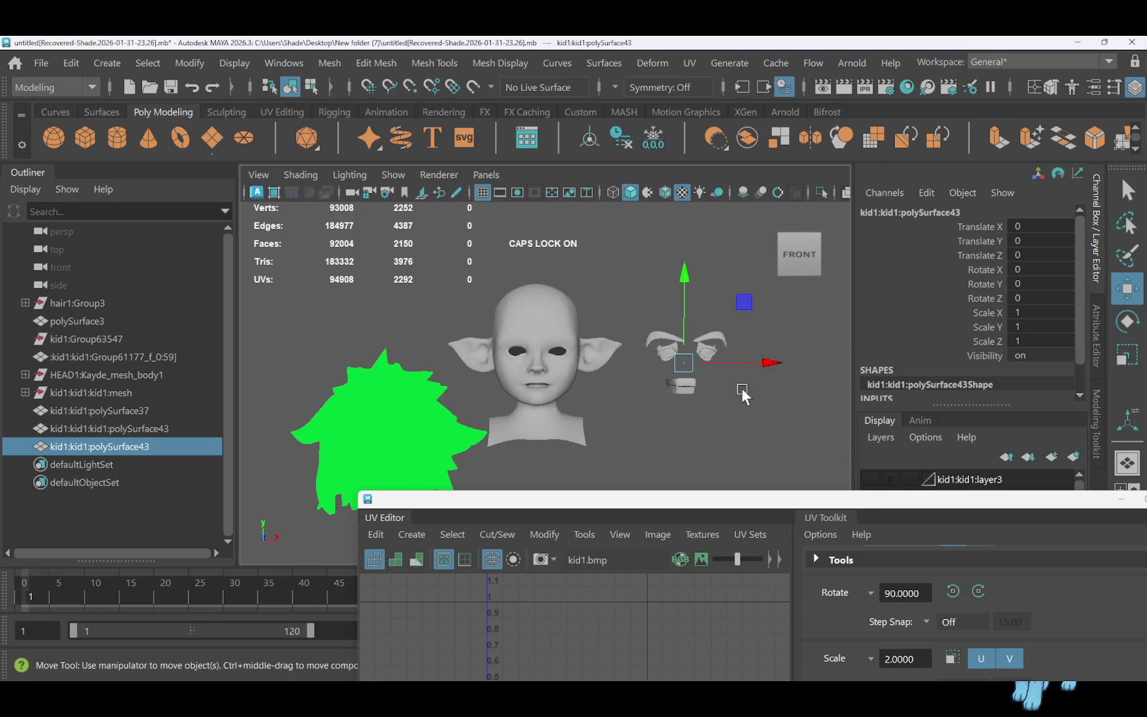
Merge the retopologised head with the brow and teeth mesh into one object
shift+click(540, 337)
shift+click(662, 353)
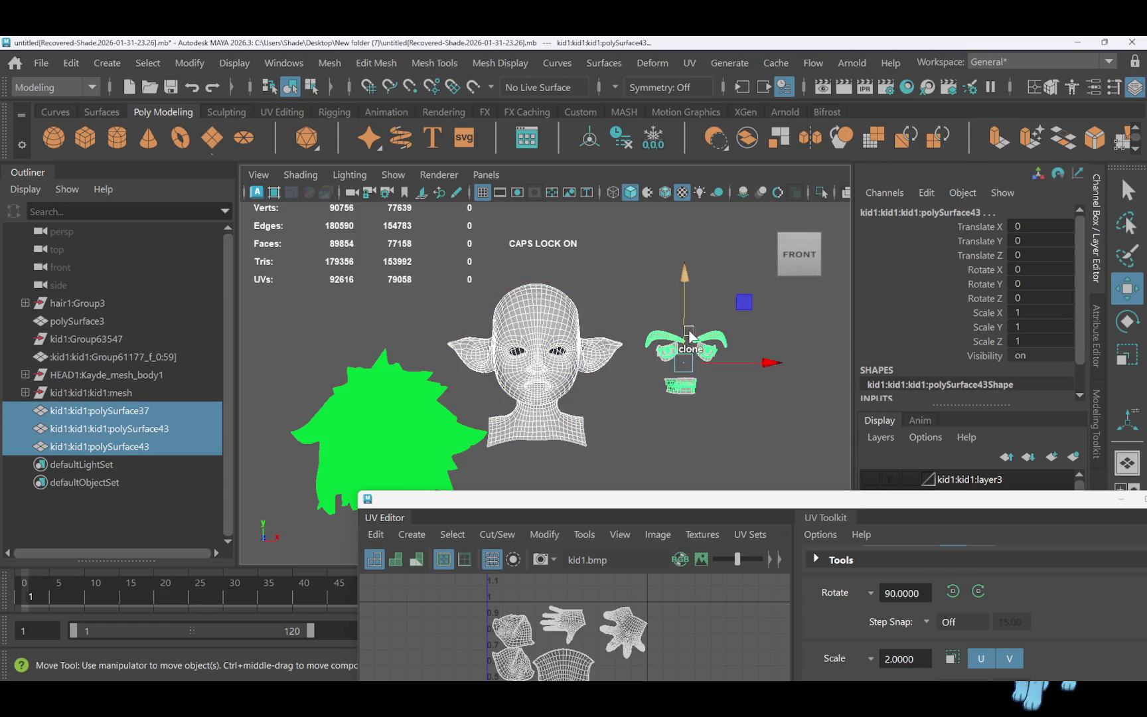
click(750, 144)
scroll(694, 372, down, 3)
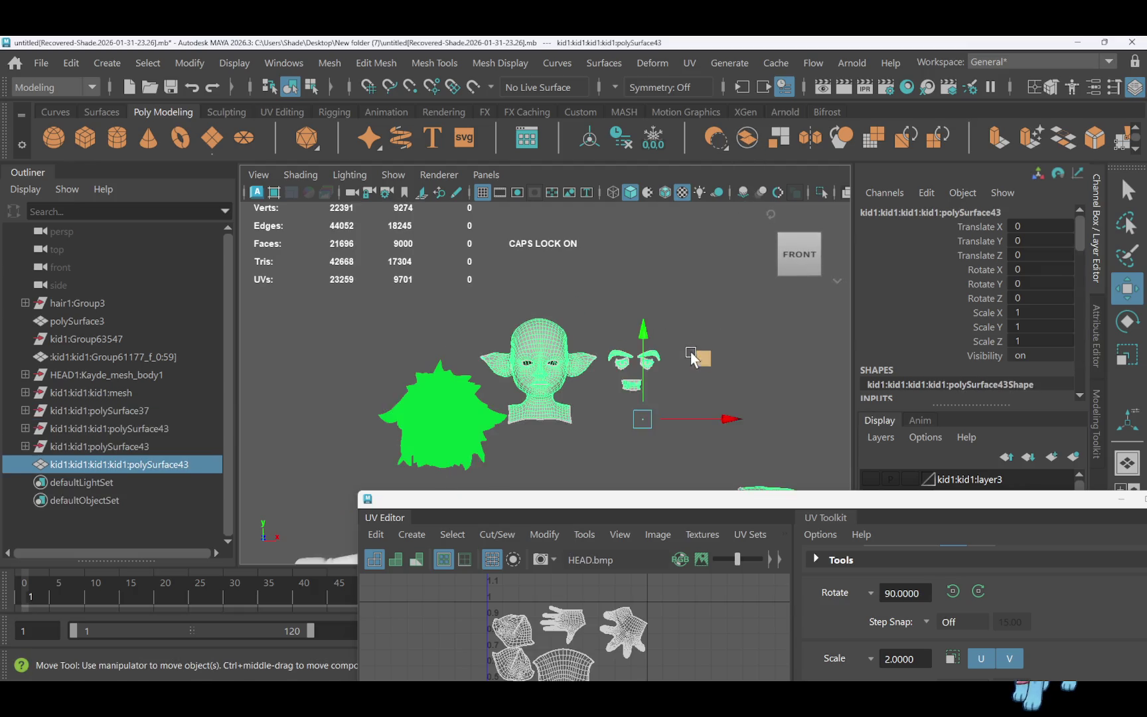
right_click(692, 456)
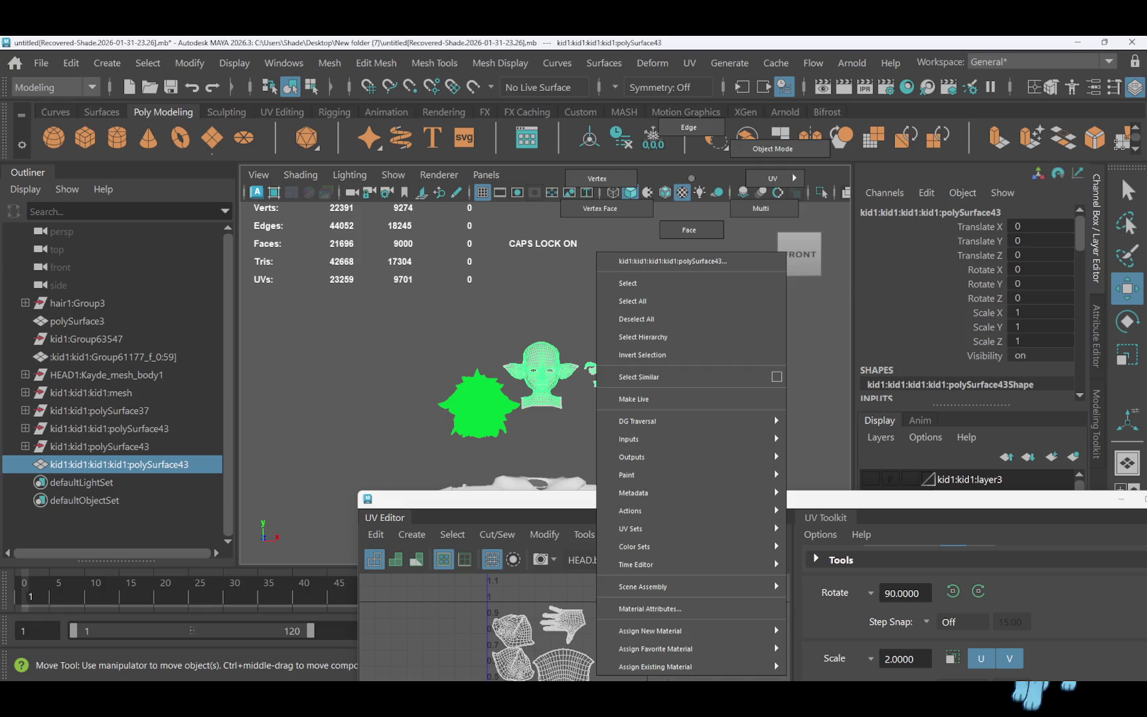
click(689, 230)
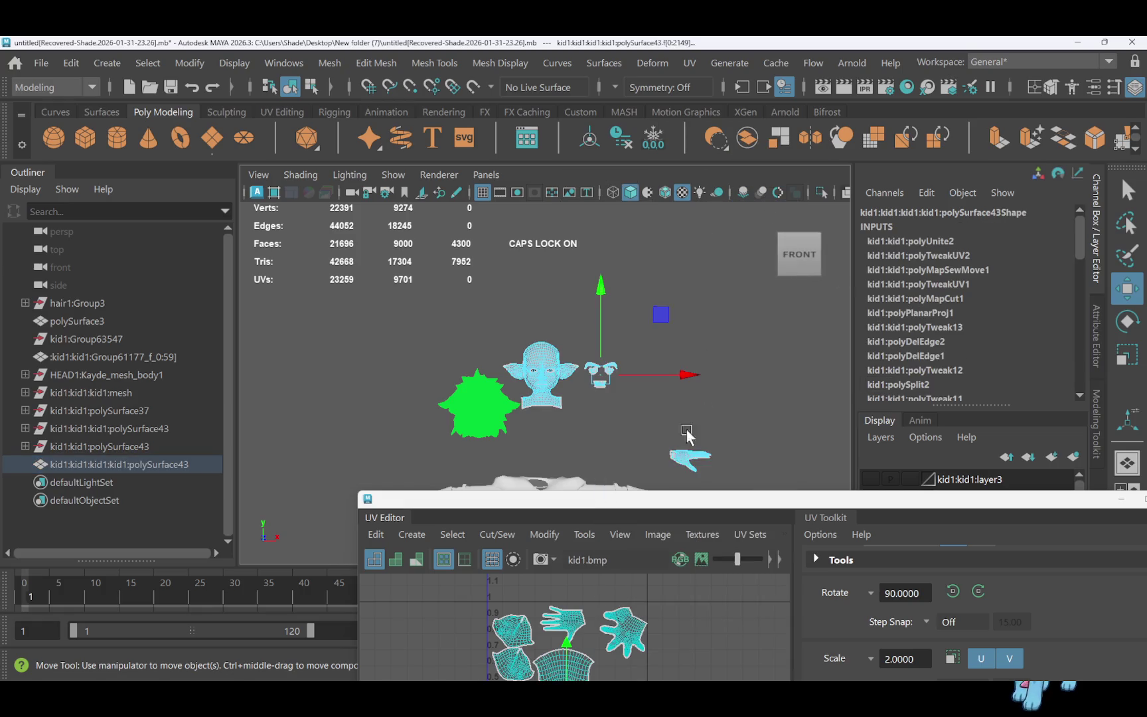
Extract the selected hand faces into a separate piece with Edit Mesh > Extract
click(376, 62)
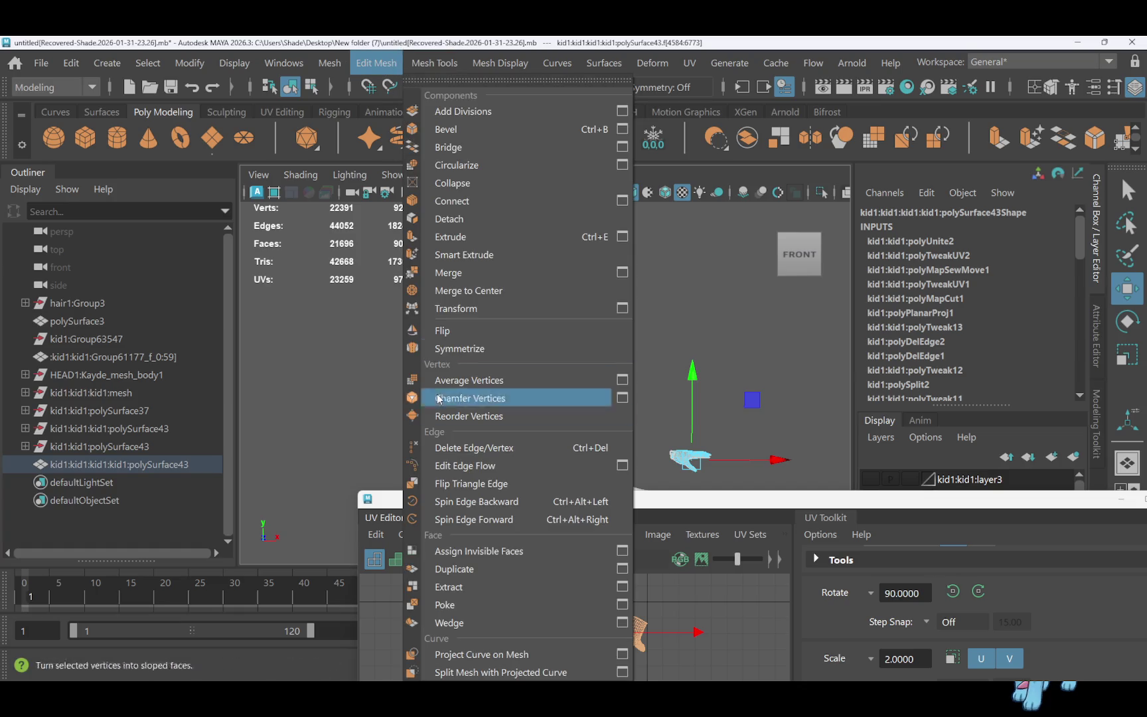
click(465, 571)
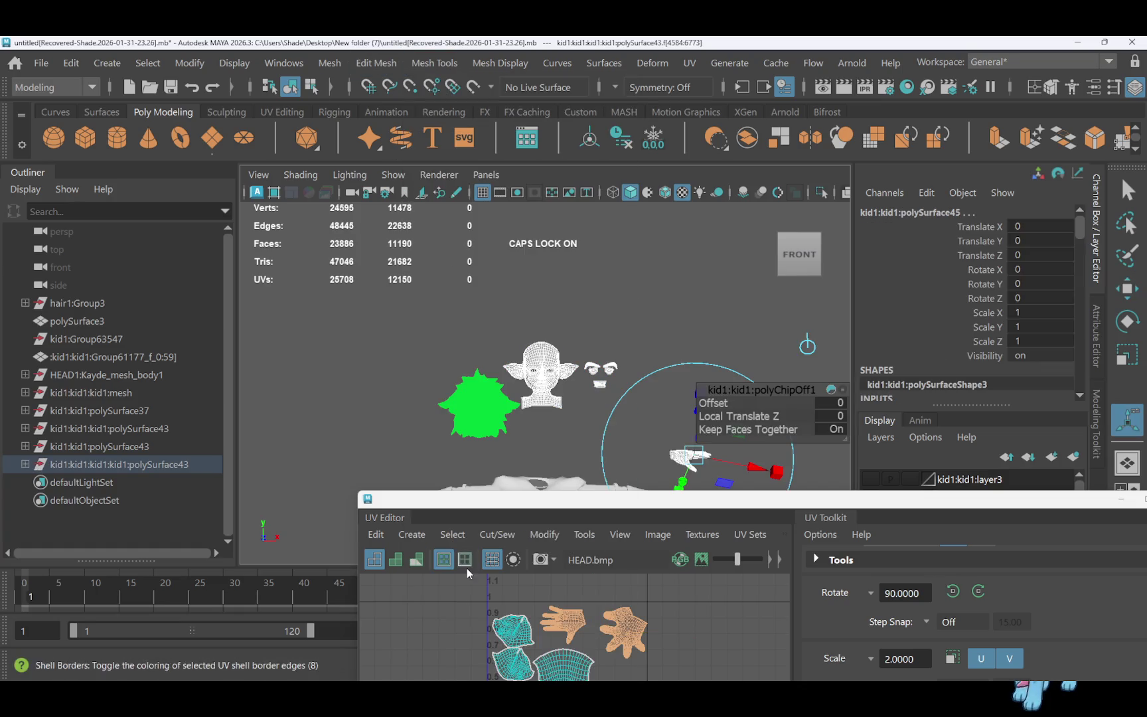
click(690, 313)
click(686, 452)
mouse_move(687, 450)
right_down()
mouse_move(775, 223)
mouse_move(775, 152)
right_up()
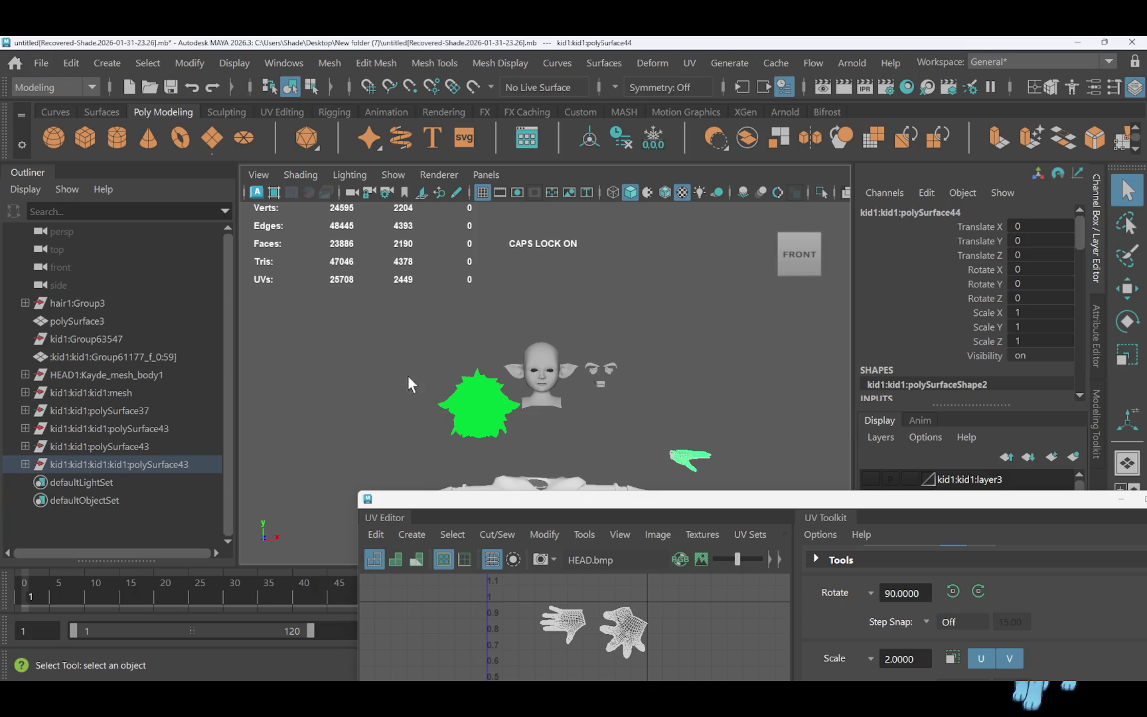
Put the combined head mesh on a new layer and hide that layer
click(552, 394)
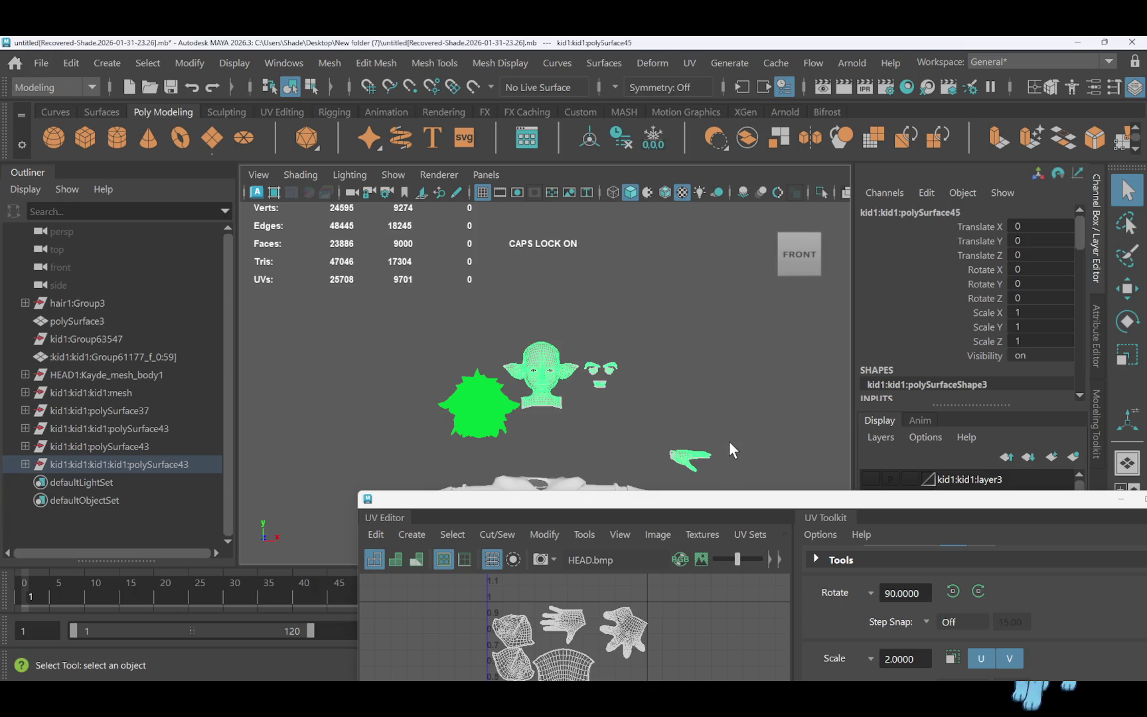
click(1076, 463)
click(870, 479)
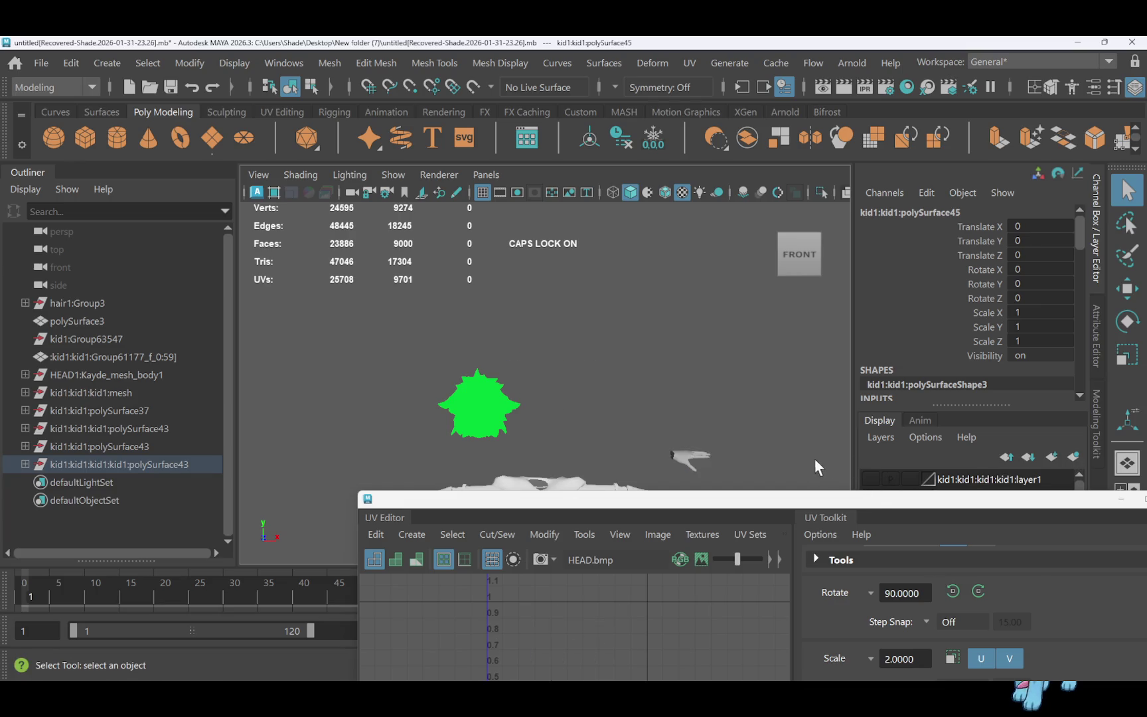
click(877, 476)
click(870, 478)
click(870, 478)
click(870, 479)
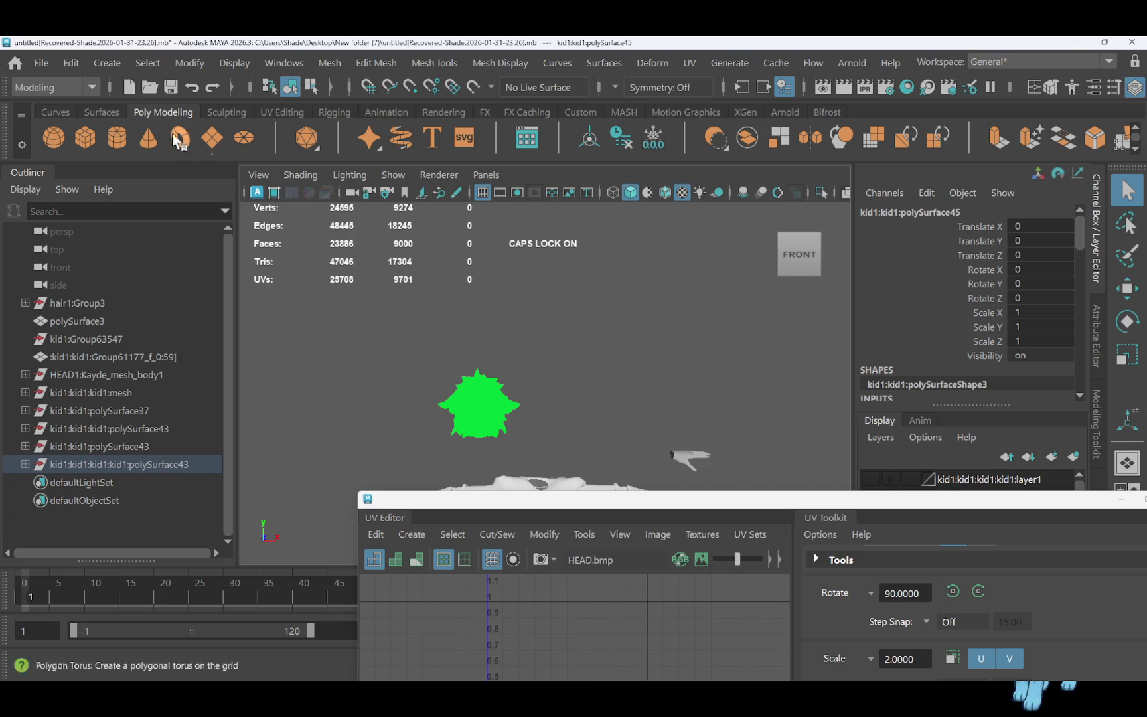
drag(868, 491, 869, 525)
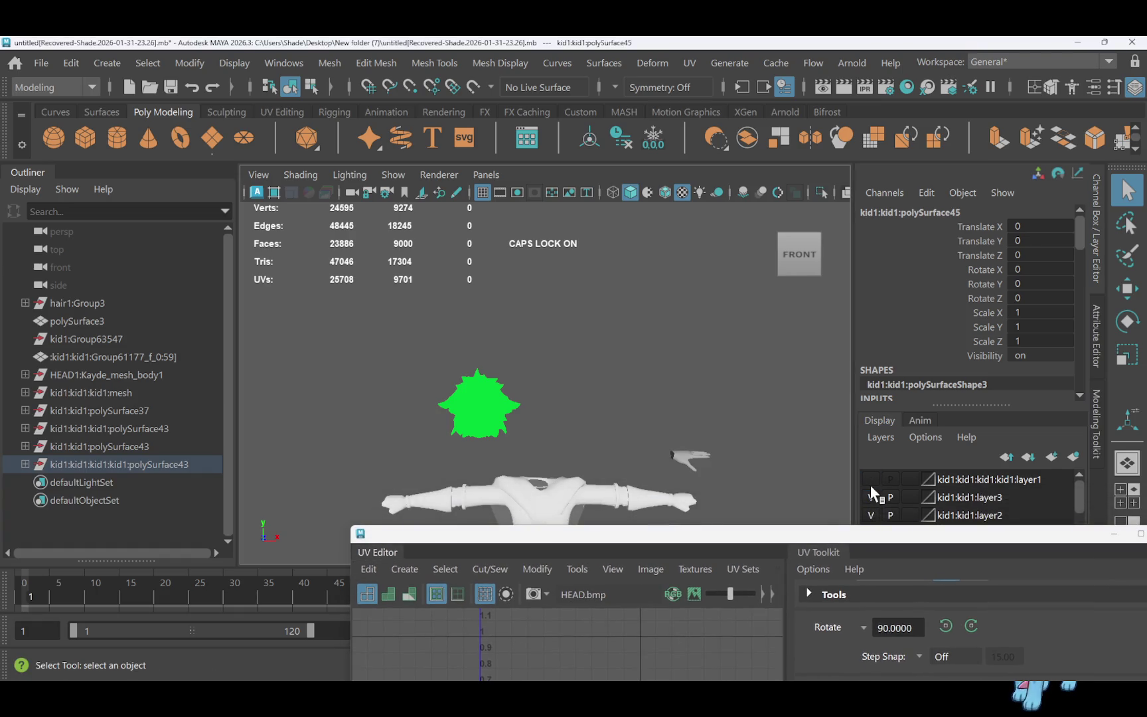
Switch the head layer's V toggle back on and show transform handles on the selection
click(870, 484)
click(870, 477)
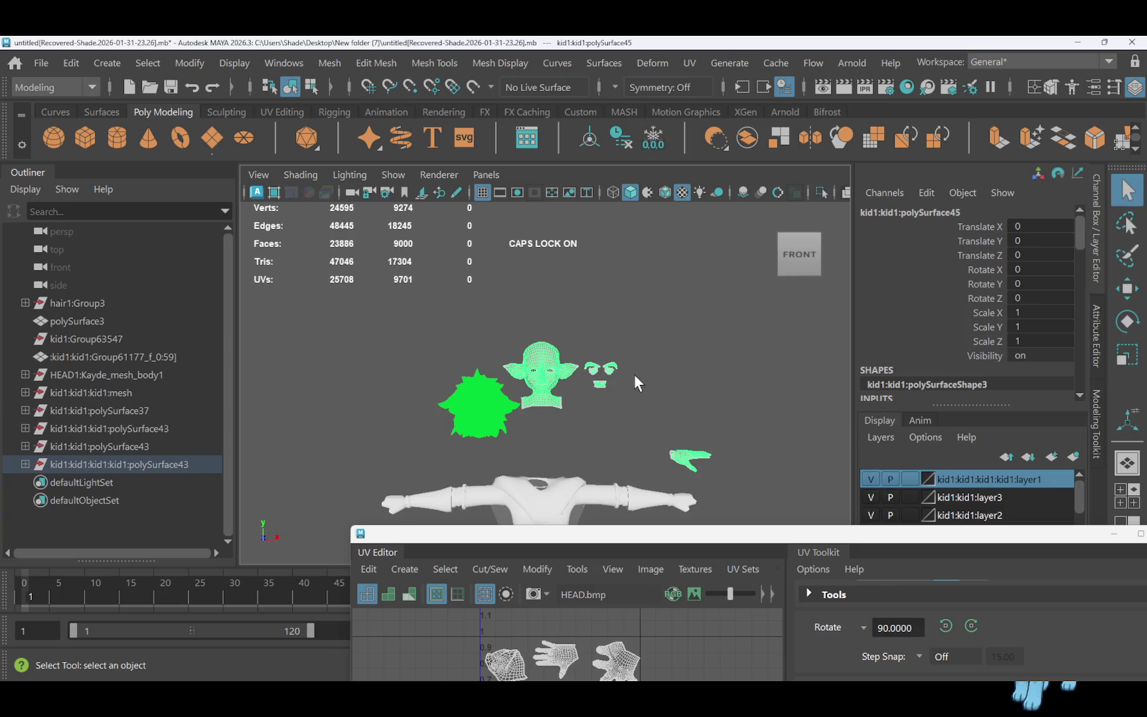
scroll(633, 374, up, 5)
scroll(708, 368, down, 2)
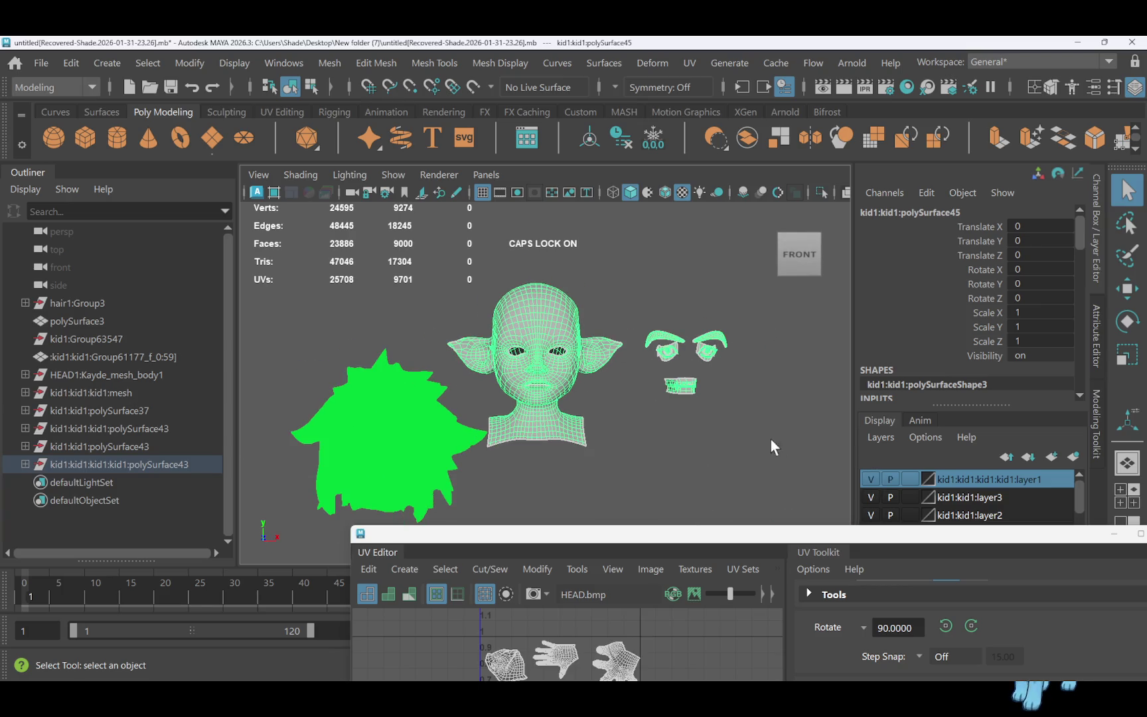
mouse_move(845, 535)
mouse_down()
mouse_move(798, 672)
mouse_move(801, 546)
mouse_up()
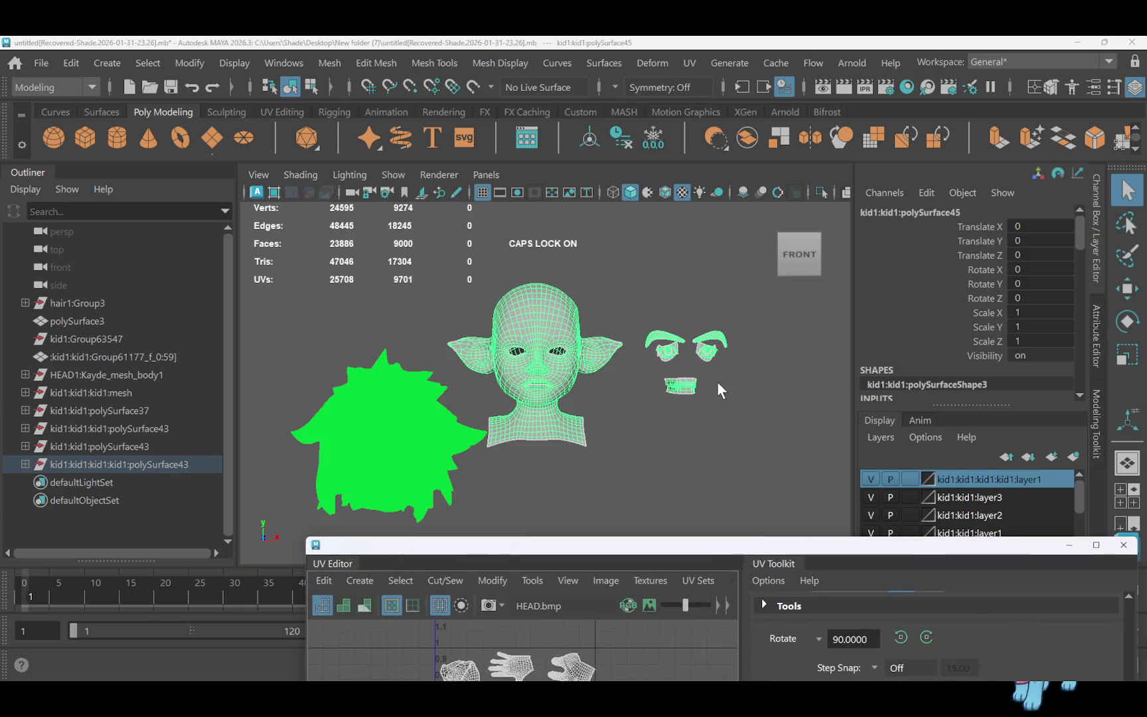
mouse_move(672, 346)
right_down()
mouse_move(664, 199)
mouse_move(778, 188)
mouse_move(738, 217)
right_up()
scroll(704, 316, up, 2)
scroll(706, 323, down, 1)
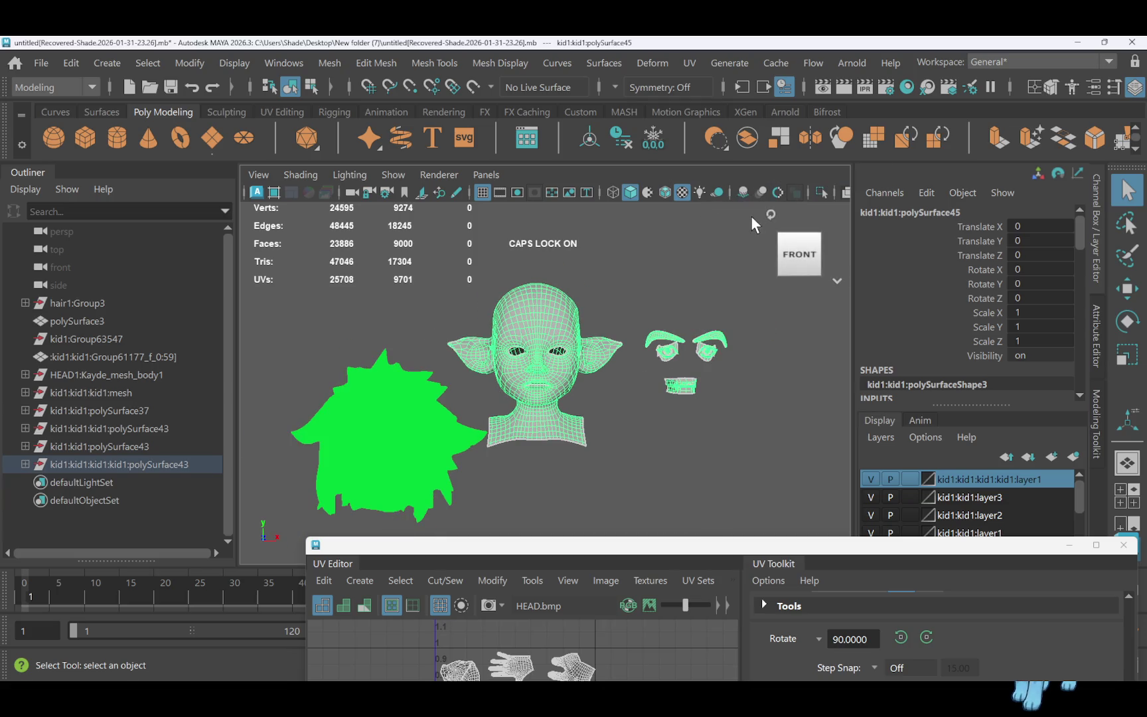
key(t)
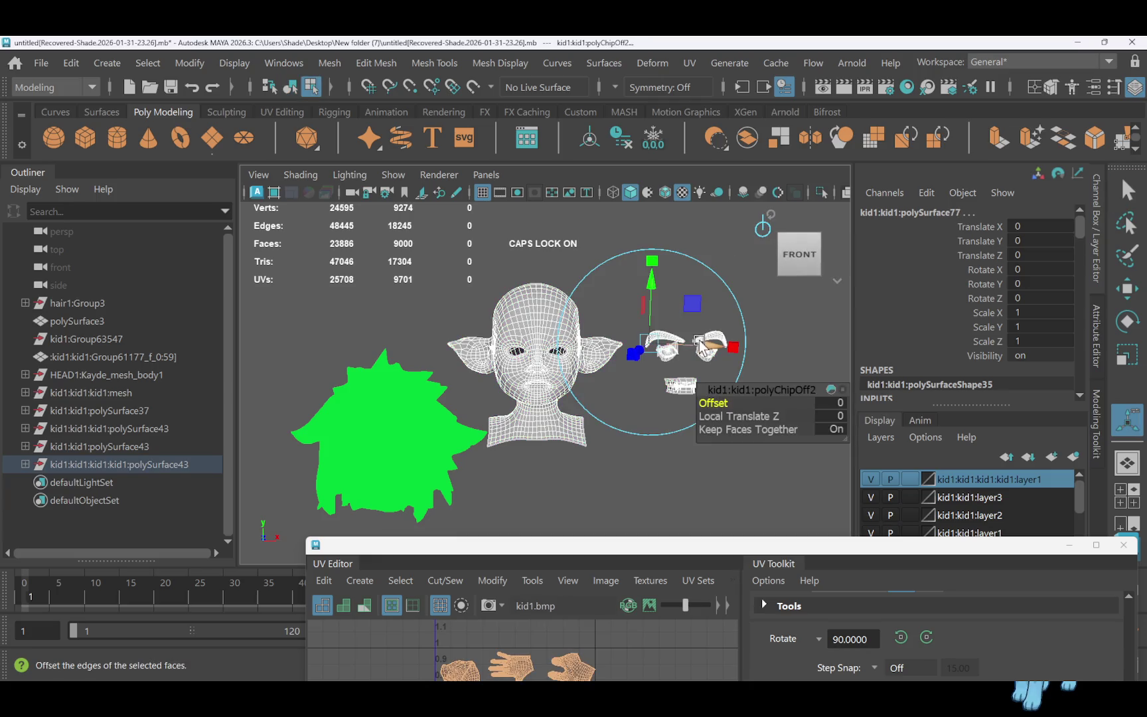
click(717, 326)
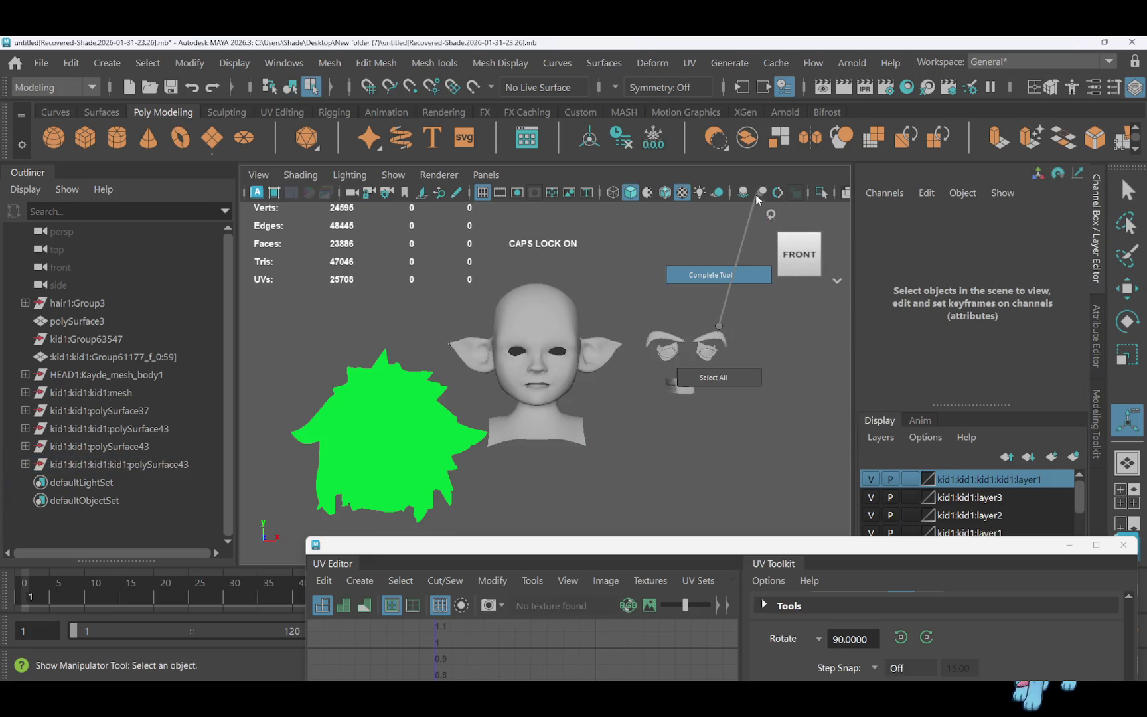
right_drag(714, 178, 742, 219)
key(q)
click(711, 339)
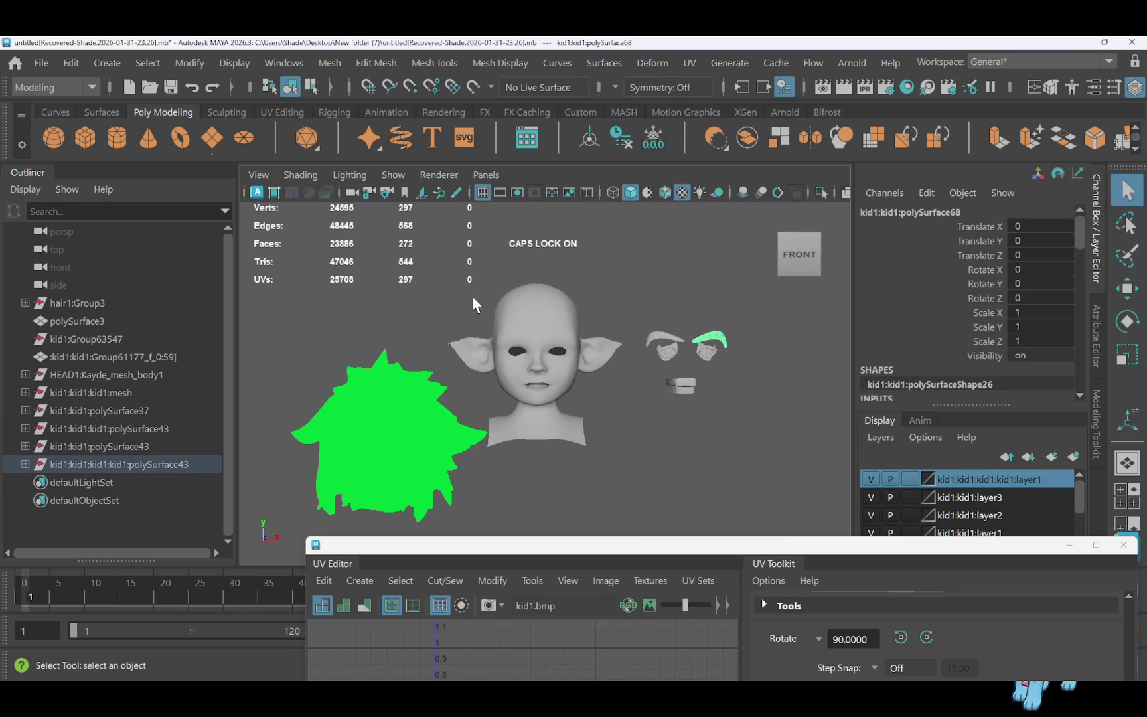
shift+click(667, 341)
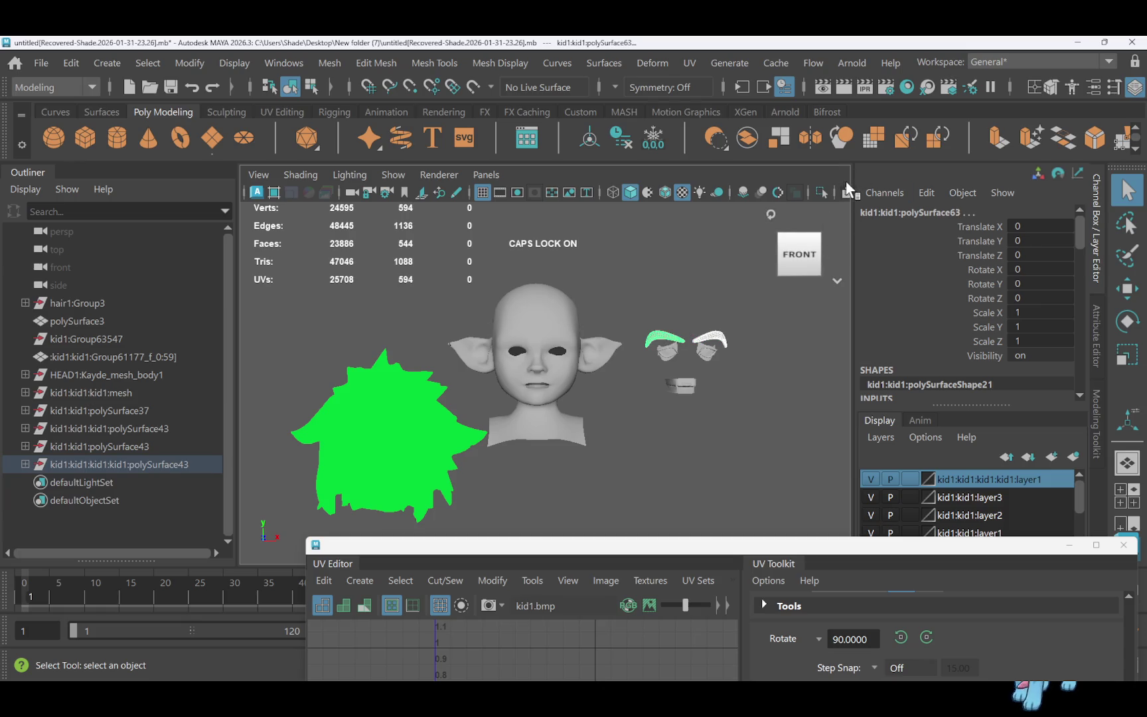
click(838, 206)
scroll(696, 352, up, 5)
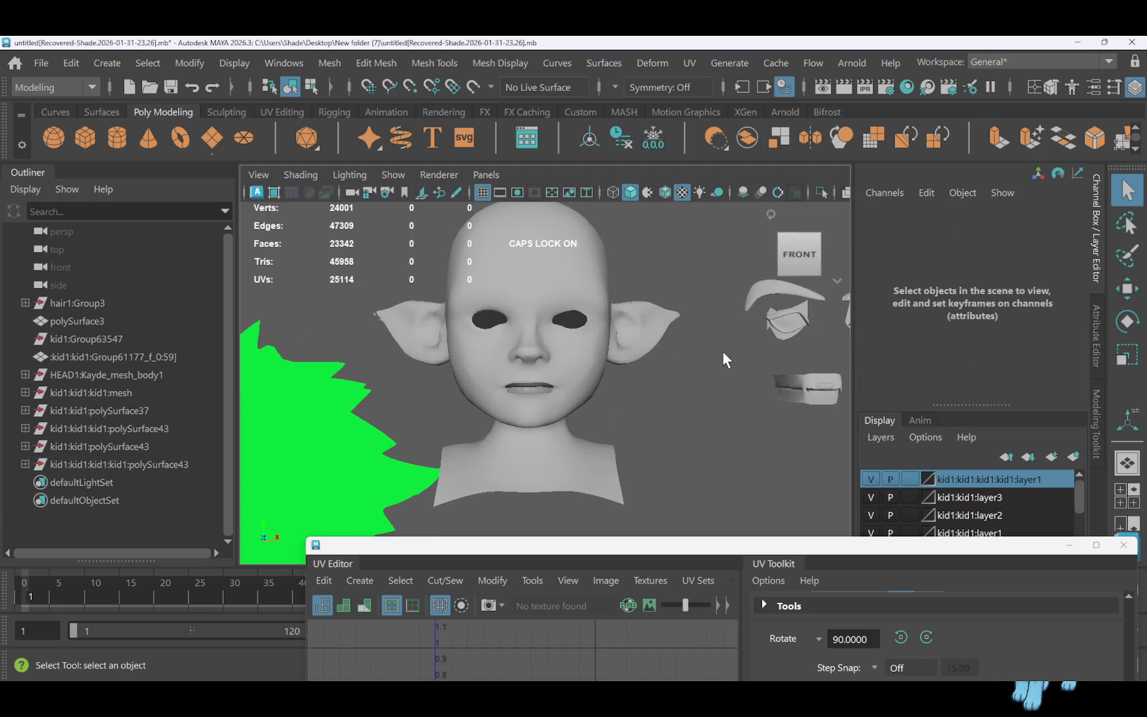
Delete the leftover eye pieces, restoring the last one, then delete the teeth piece
scroll(760, 348, down, 2)
click(752, 377)
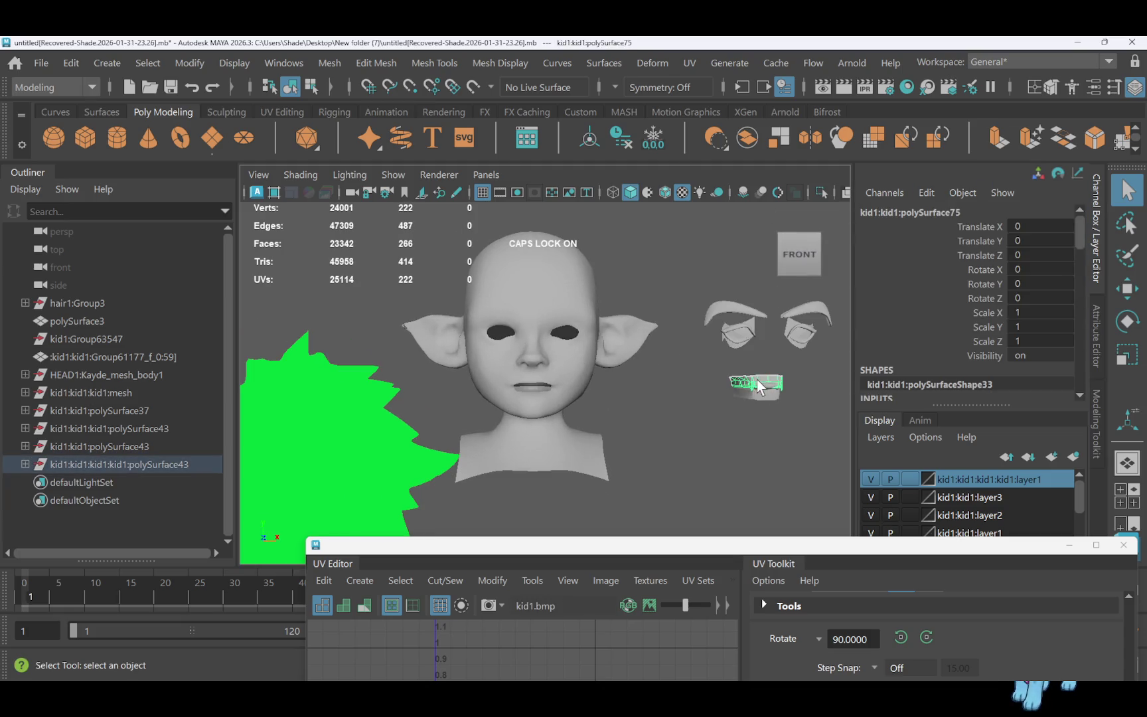
click(794, 388)
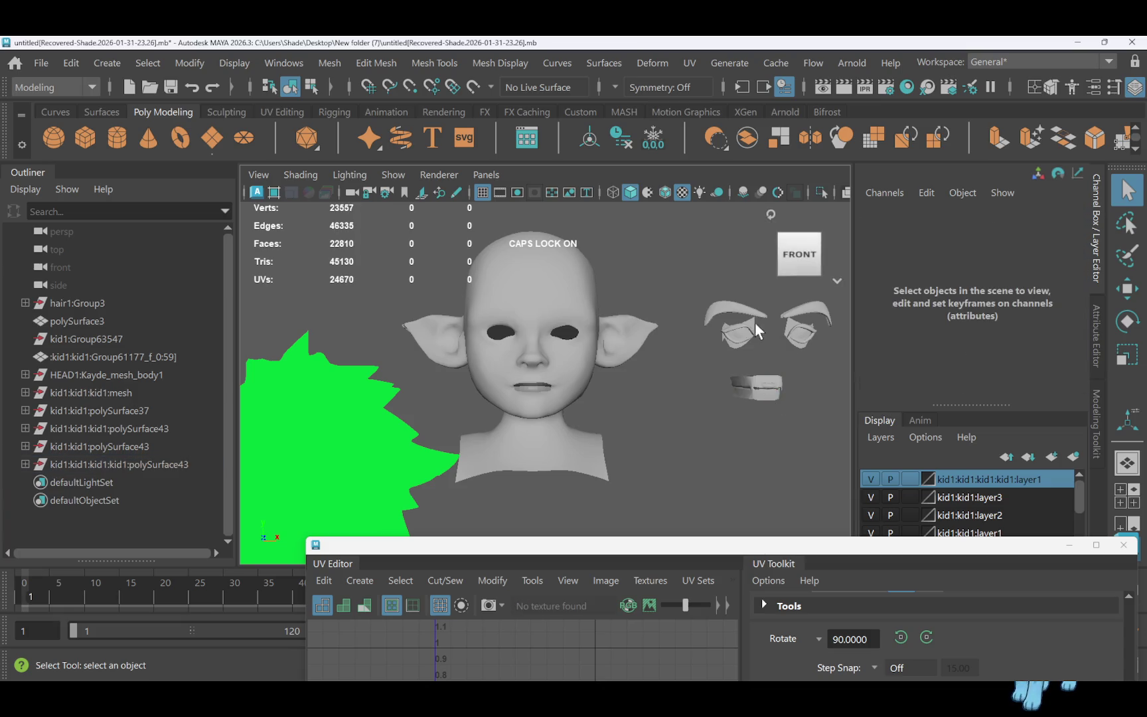
click(738, 332)
key(Delete)
click(742, 343)
key(Delete)
click(742, 344)
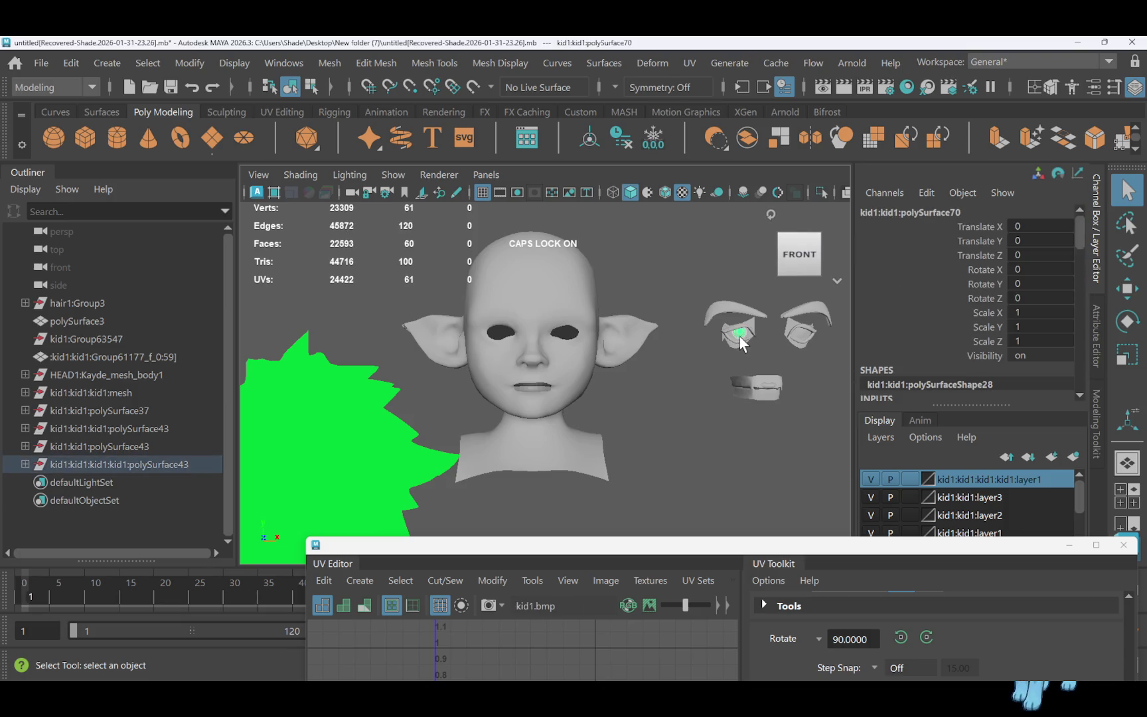
key(Delete)
click(734, 349)
key(Delete)
click(801, 345)
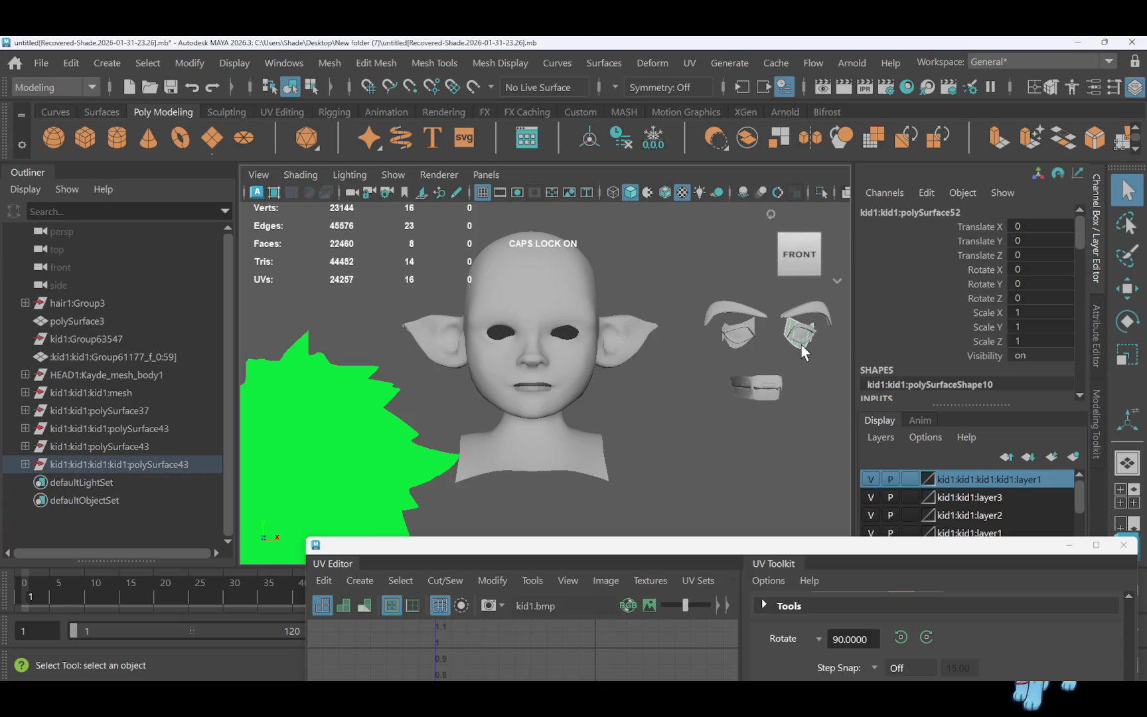
key(Delete)
click(798, 342)
key(Delete)
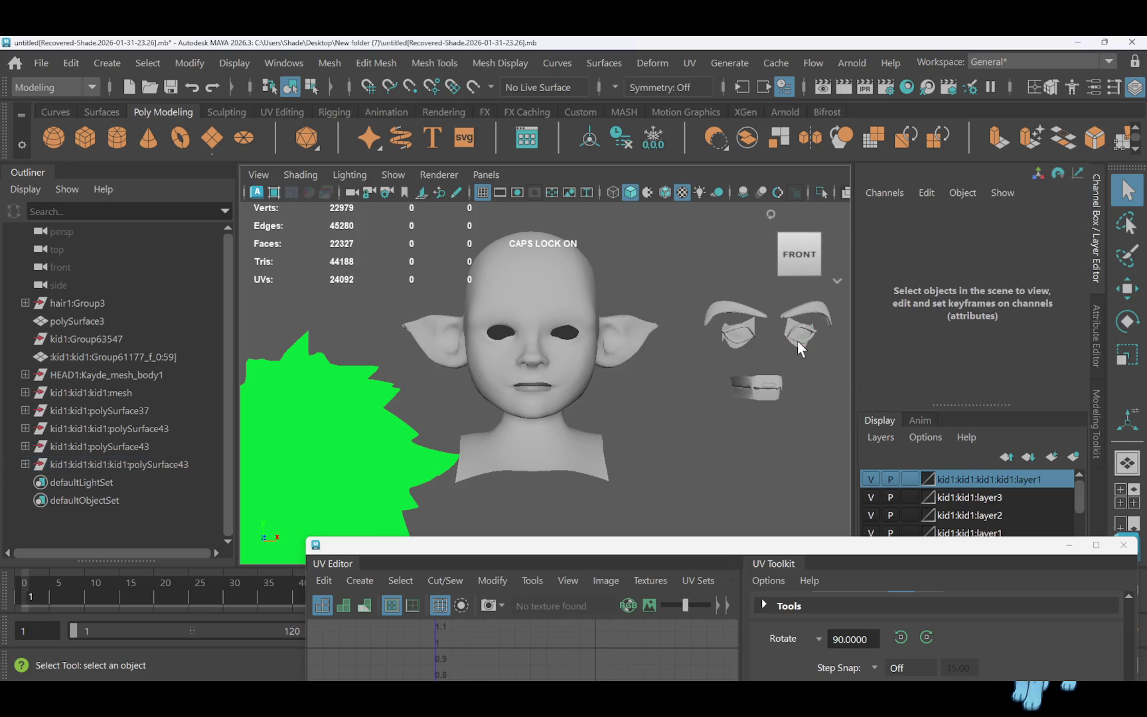
click(795, 338)
key(Delete)
click(799, 340)
key(Delete)
click(786, 325)
key(Delete)
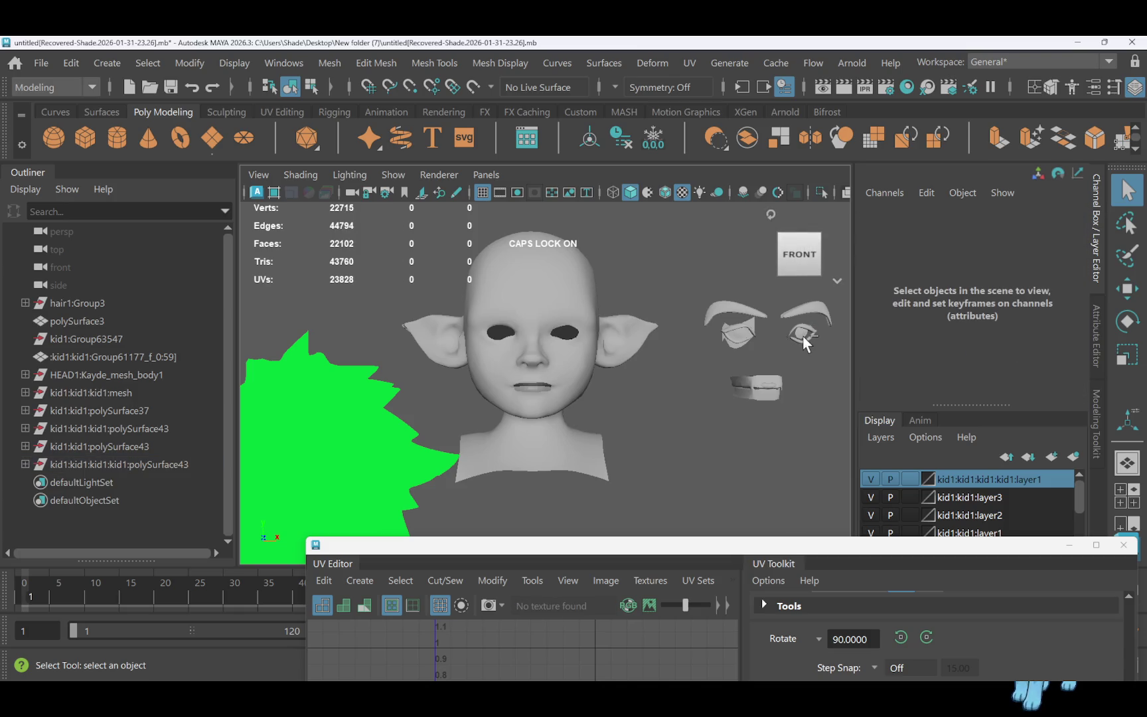
key(ctrl+z)
click(769, 389)
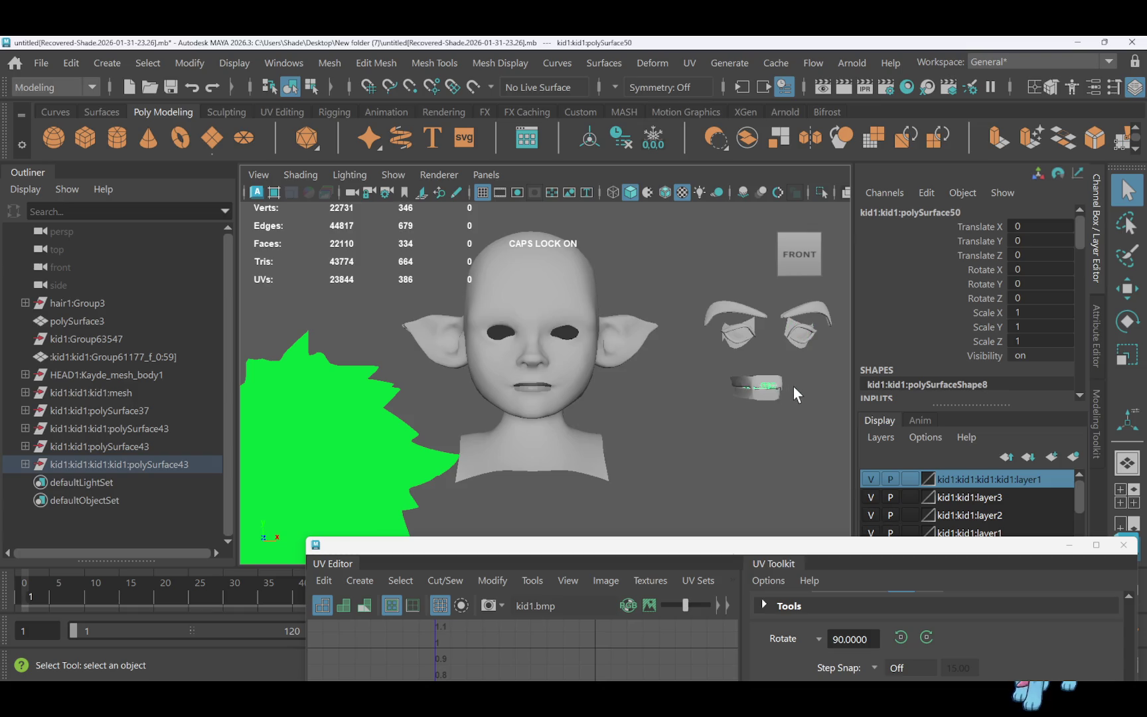
key(Delete)
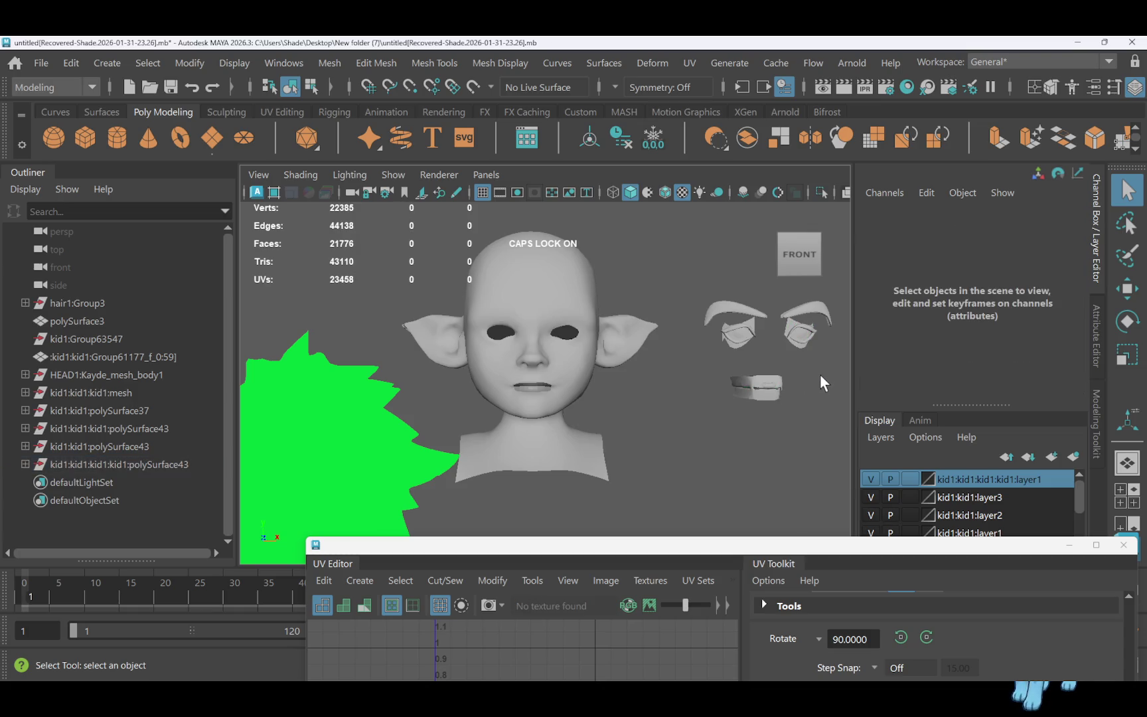
Centre the mouth piece's pivot and shift it slightly back along Z
mouse_move(804, 388)
alt+mouse_down()
mouse_move(632, 384)
mouse_move(576, 430)
alt+mouse_up()
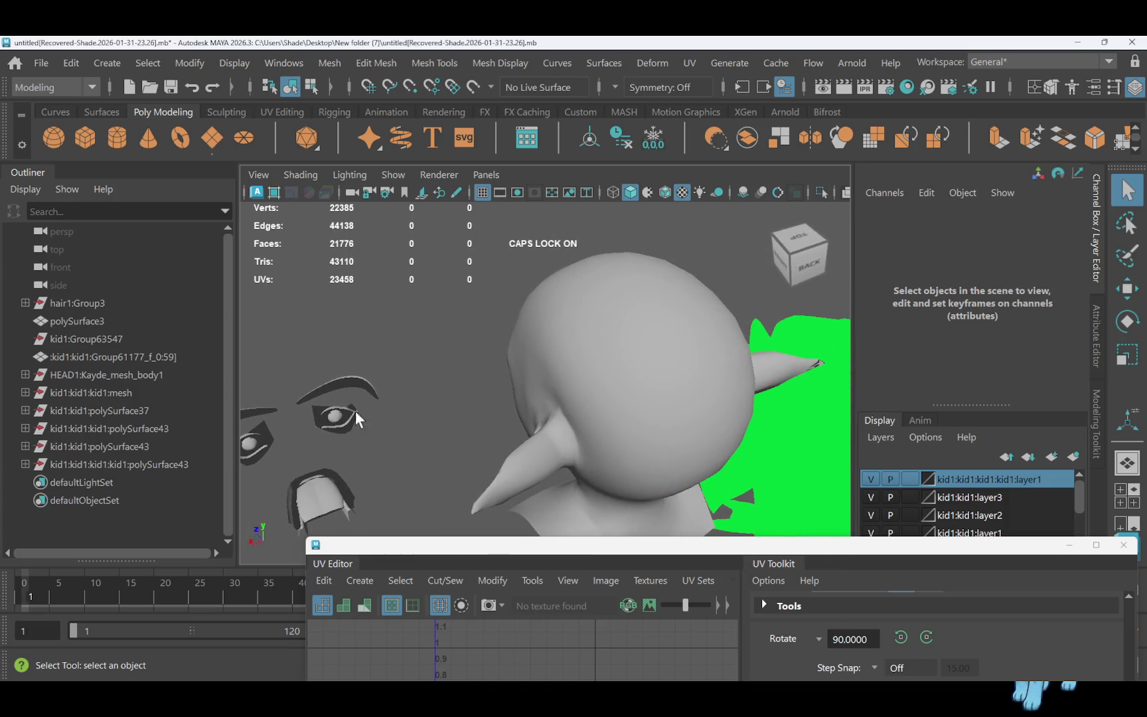
click(325, 509)
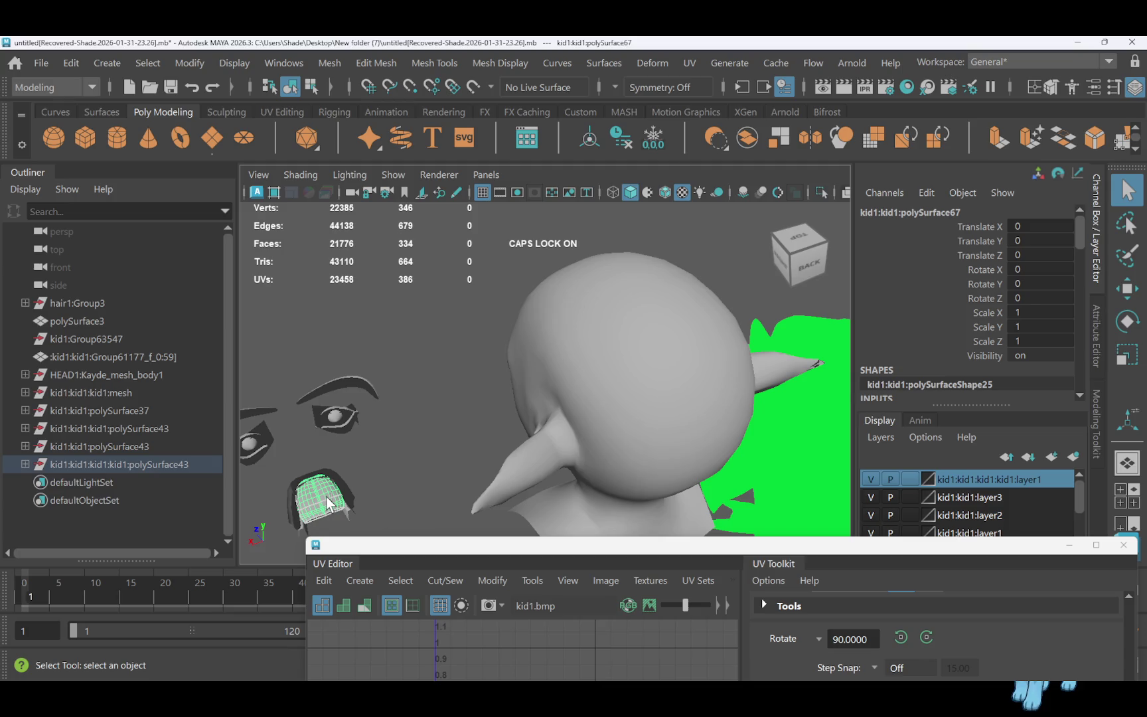
key(w)
scroll(332, 498, down, 5)
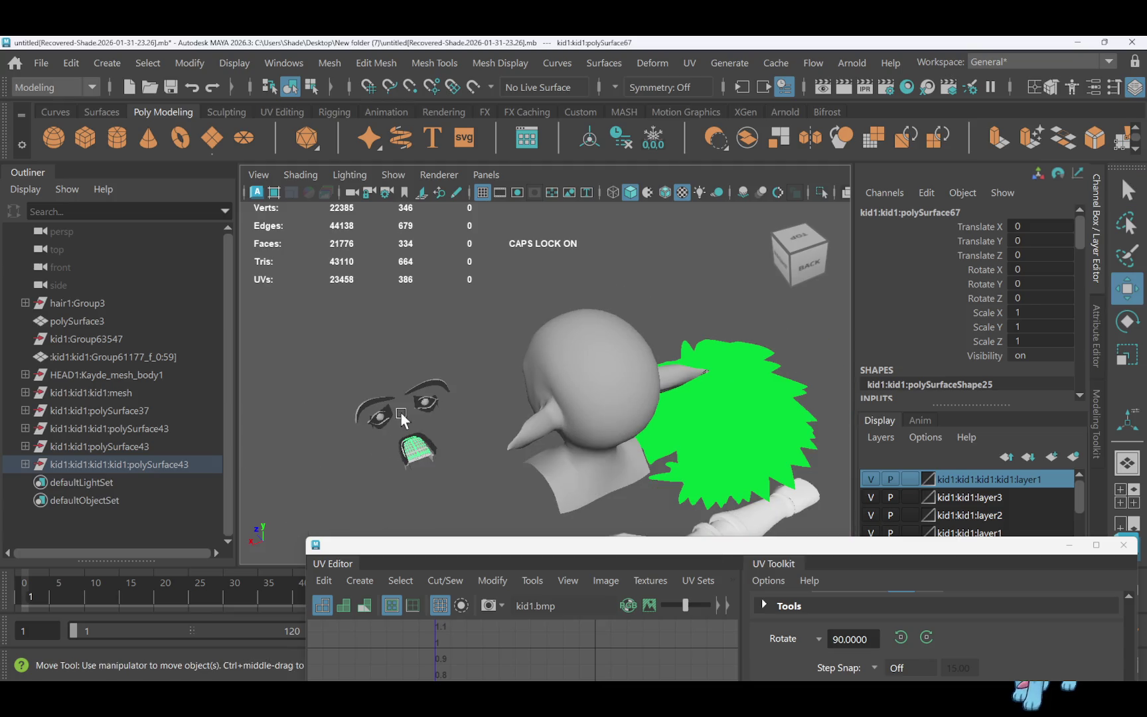
click(189, 62)
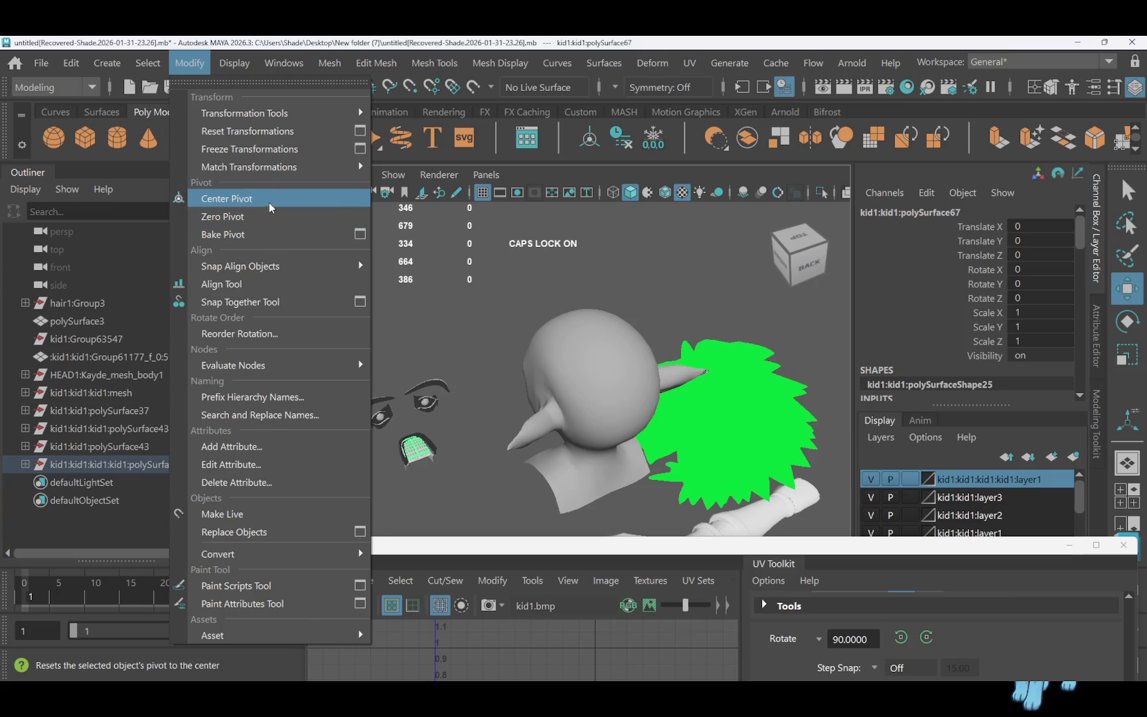
click(269, 198)
mouse_move(385, 411)
mouse_down()
mouse_move(403, 428)
mouse_move(428, 410)
mouse_up()
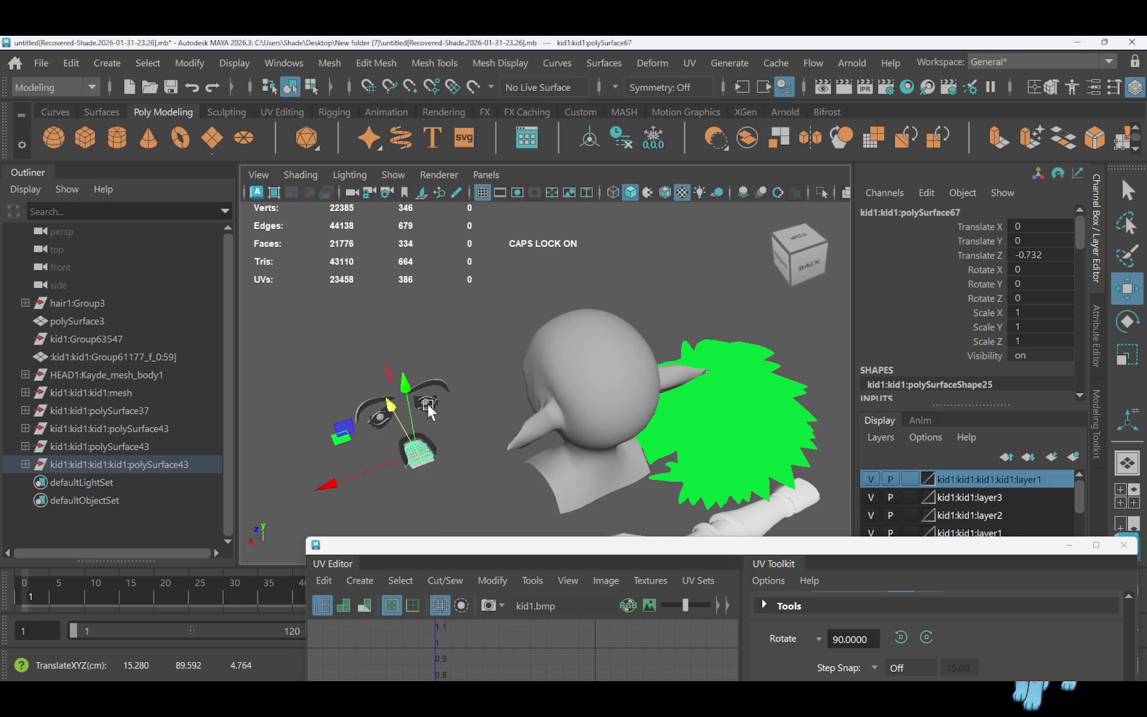
Delete two more small leftover objects and select the eyes, eyebrows and mouth together
click(426, 406)
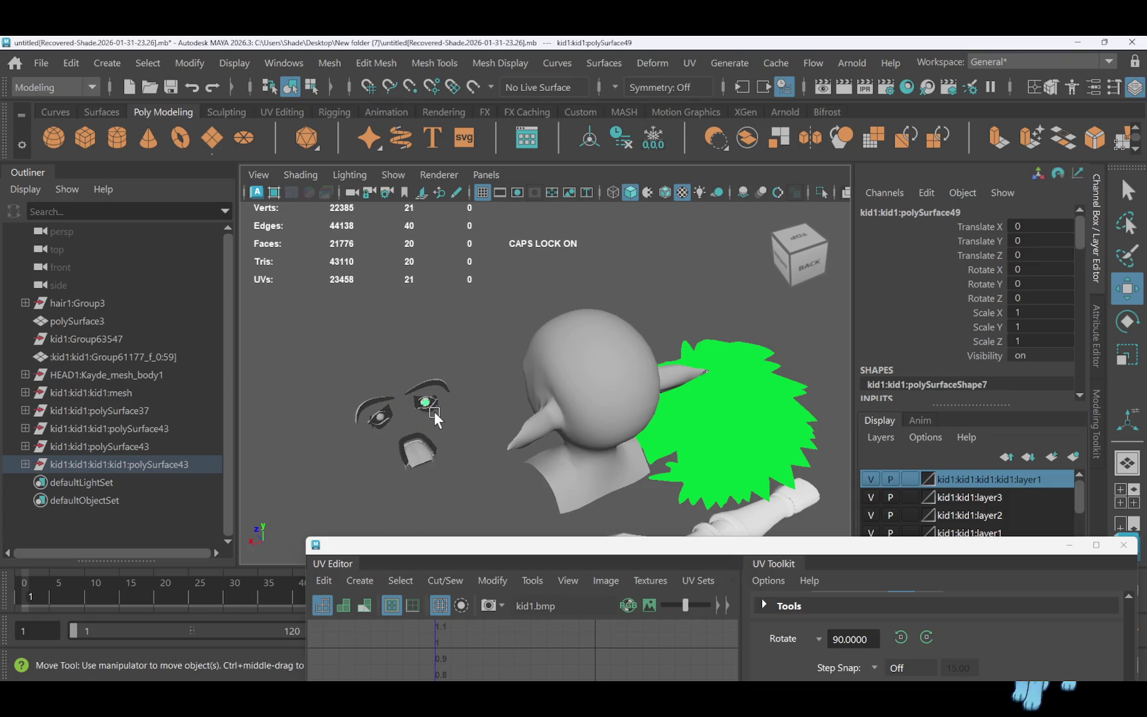
key(Delete)
click(381, 423)
key(Delete)
alt+drag(441, 423, 436, 409)
mouse_move(366, 363)
mouse_down()
mouse_move(488, 451)
mouse_move(479, 461)
mouse_up()
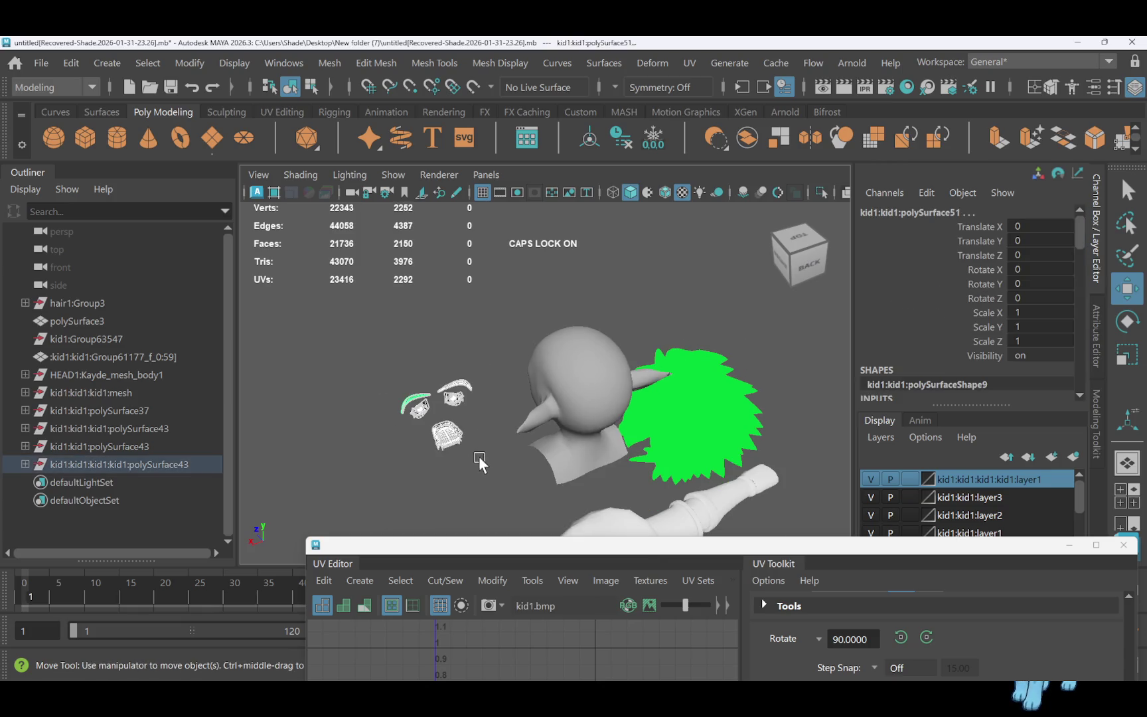
Combine the selected eye, eyebrow and mouth pieces into a single mesh
click(755, 143)
scroll(534, 287, down, 2)
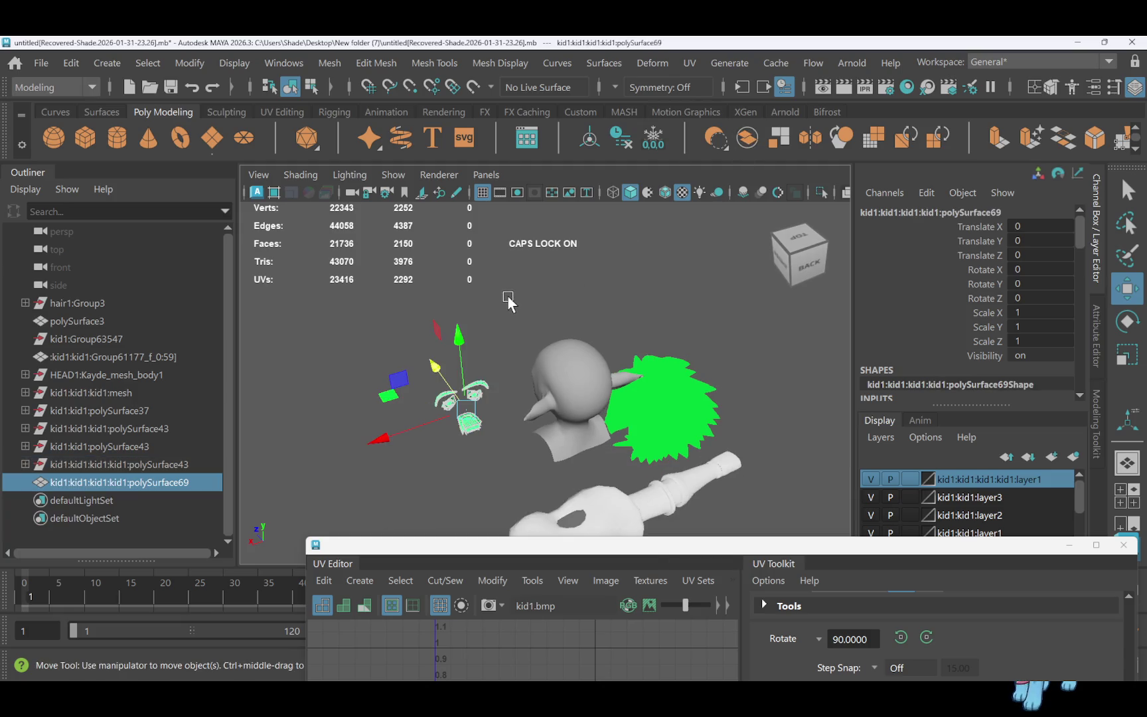
scroll(508, 297, down, 2)
scroll(509, 297, down, 2)
scroll(508, 299, up, 2)
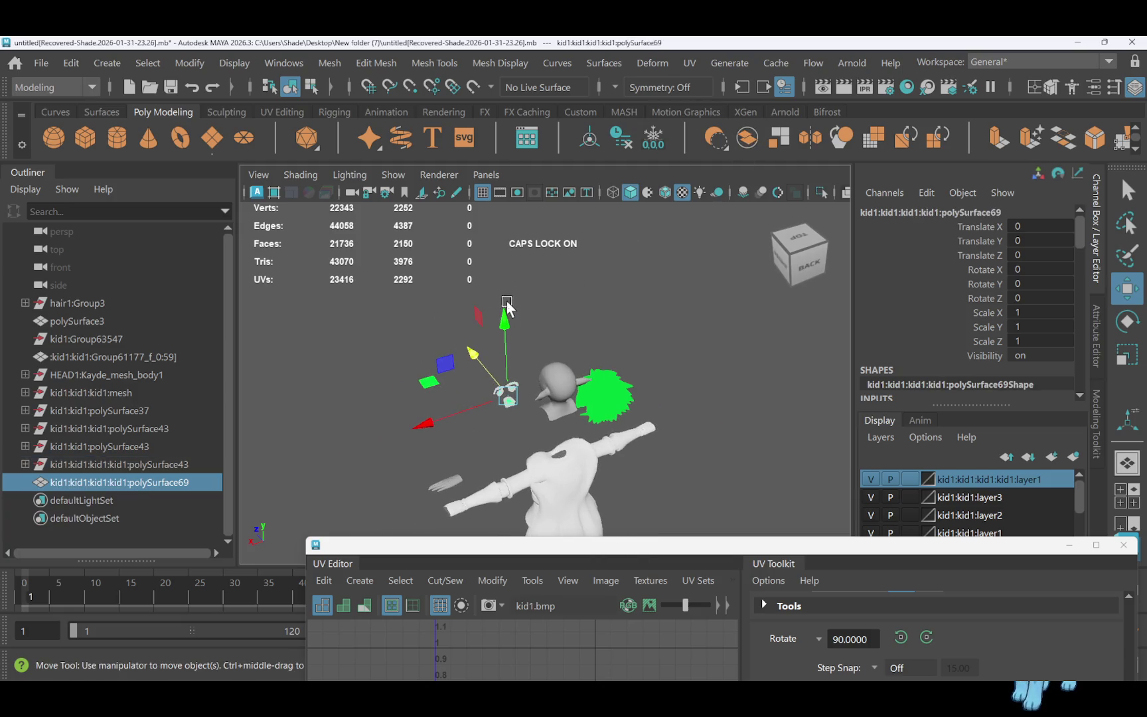
From the front view, assign an existing scene material, giving the head kid1:kid1:Maya_Lambert1
click(559, 384)
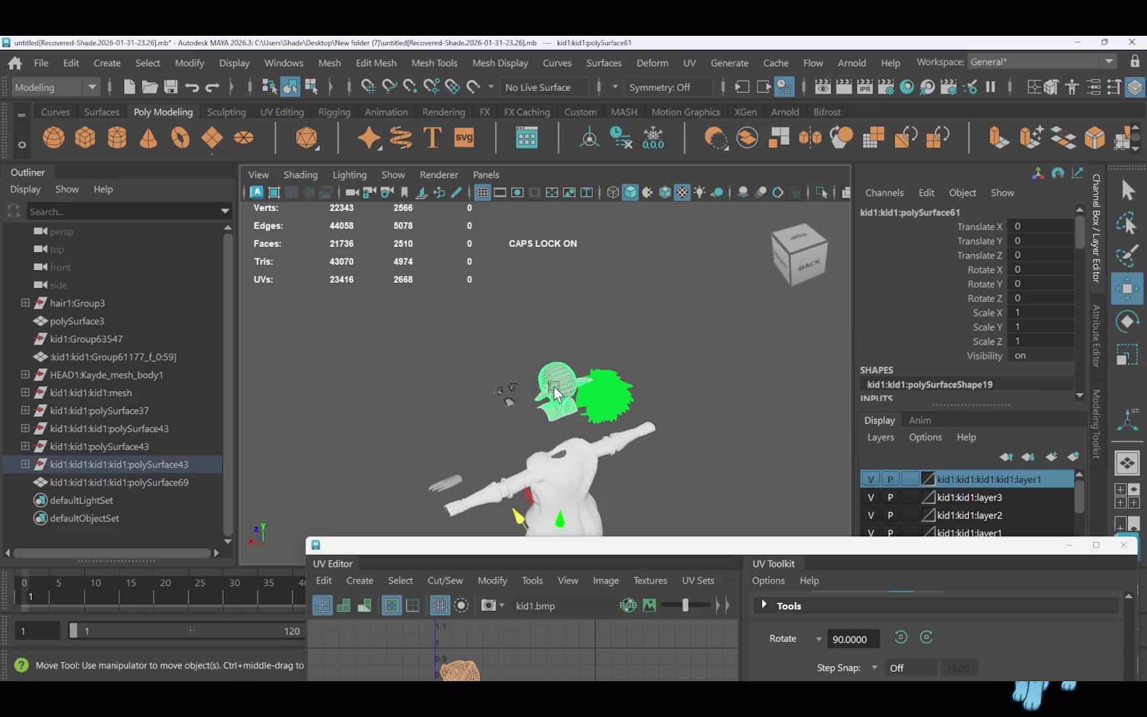
drag(555, 445, 549, 458)
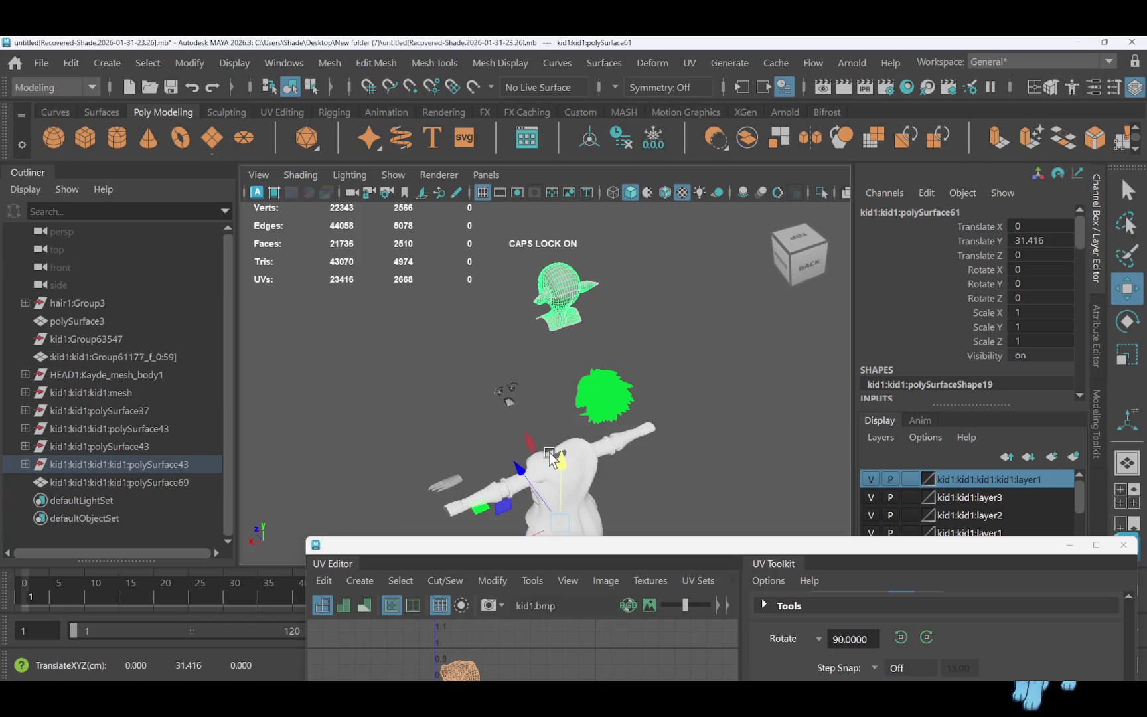
key(ctrl+z)
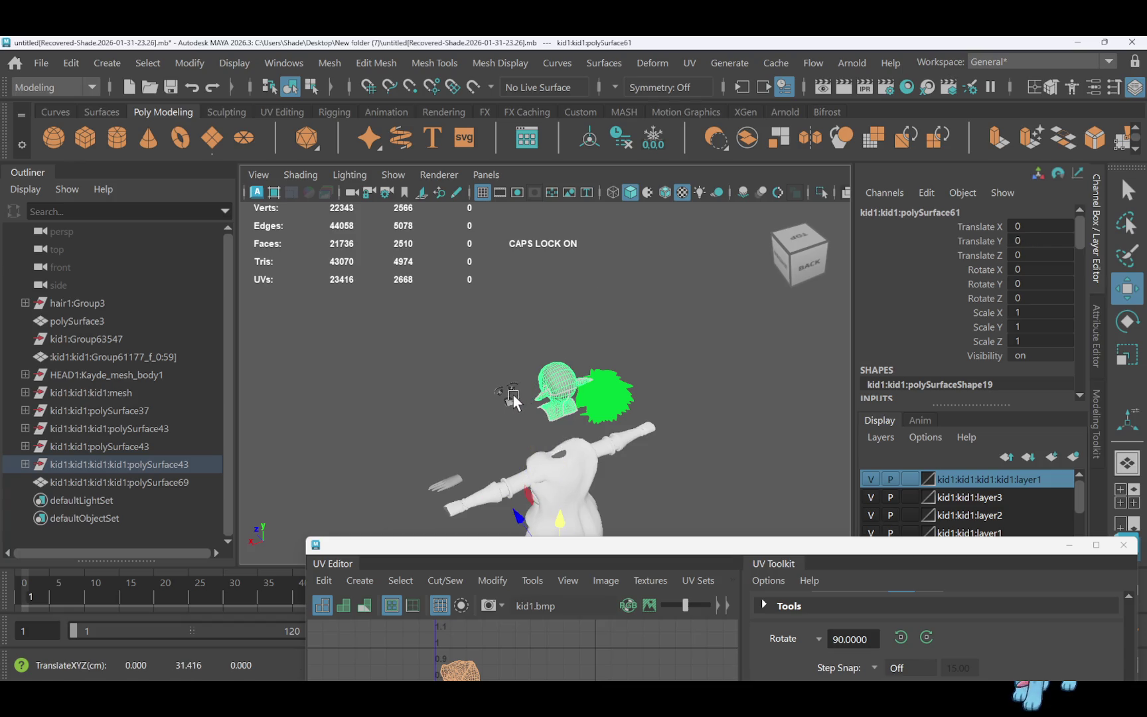
click(512, 398)
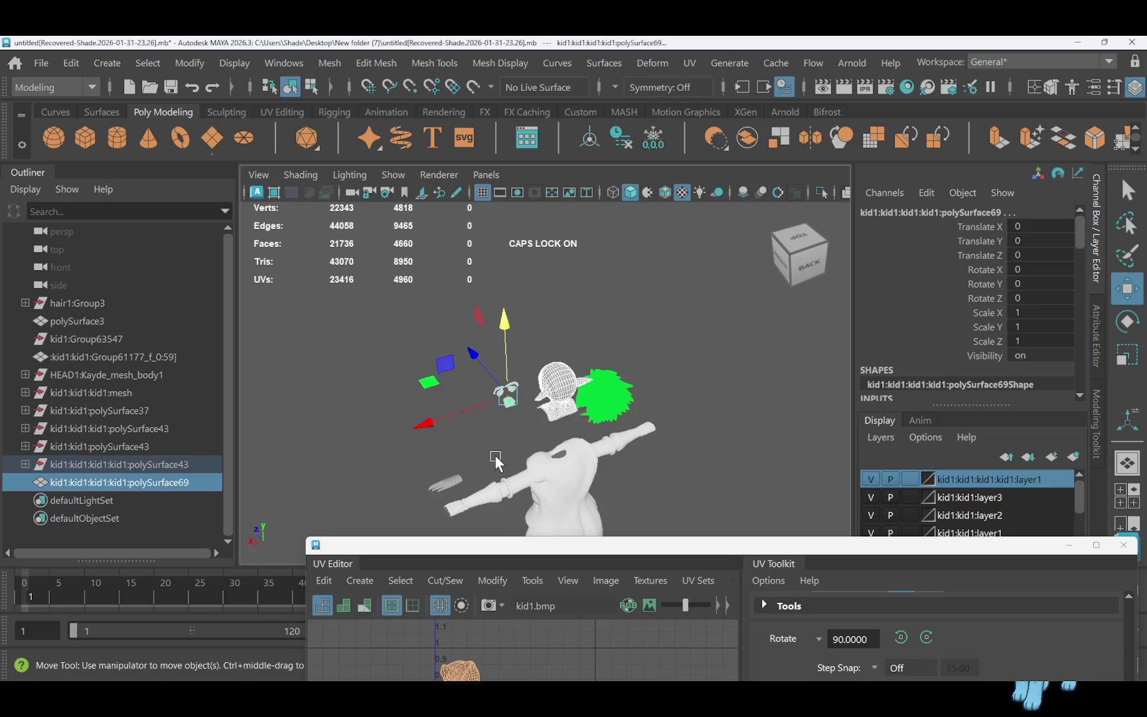
alt+drag(506, 456, 743, 422)
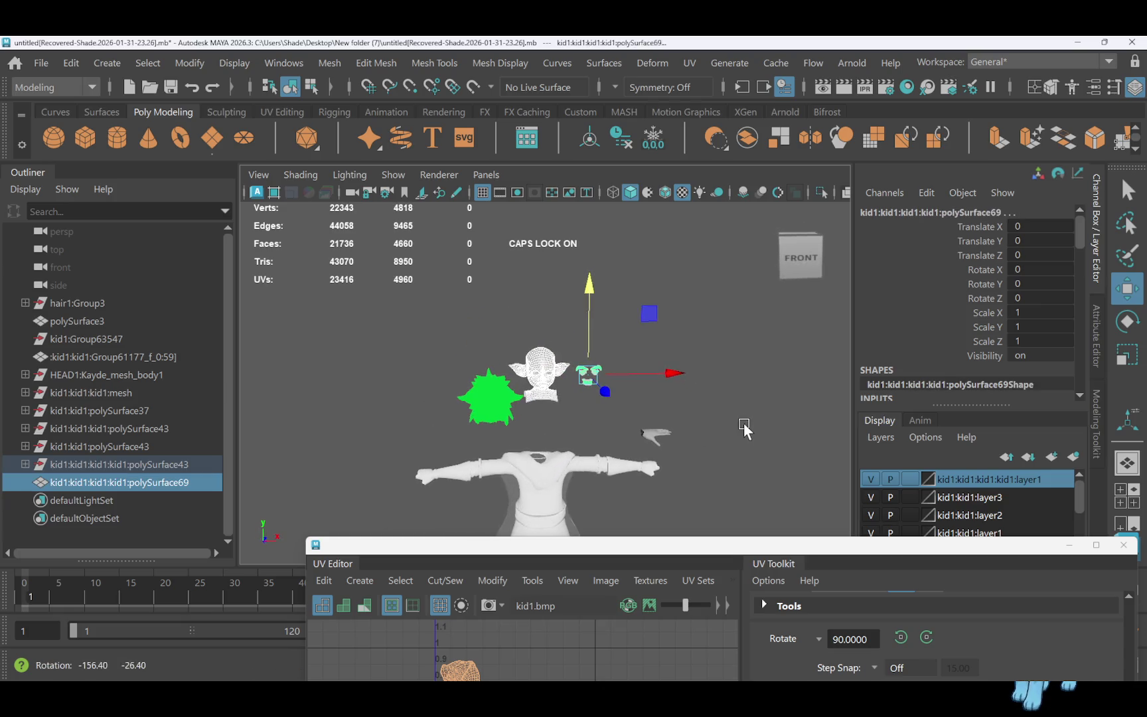
click(657, 438)
mouse_move(561, 357)
right_down()
mouse_move(568, 653)
mouse_move(557, 663)
mouse_move(661, 640)
mouse_move(652, 484)
mouse_move(651, 555)
mouse_move(504, 511)
mouse_move(508, 476)
mouse_move(534, 649)
mouse_move(541, 634)
mouse_move(682, 607)
mouse_move(760, 606)
mouse_move(762, 628)
right_up()
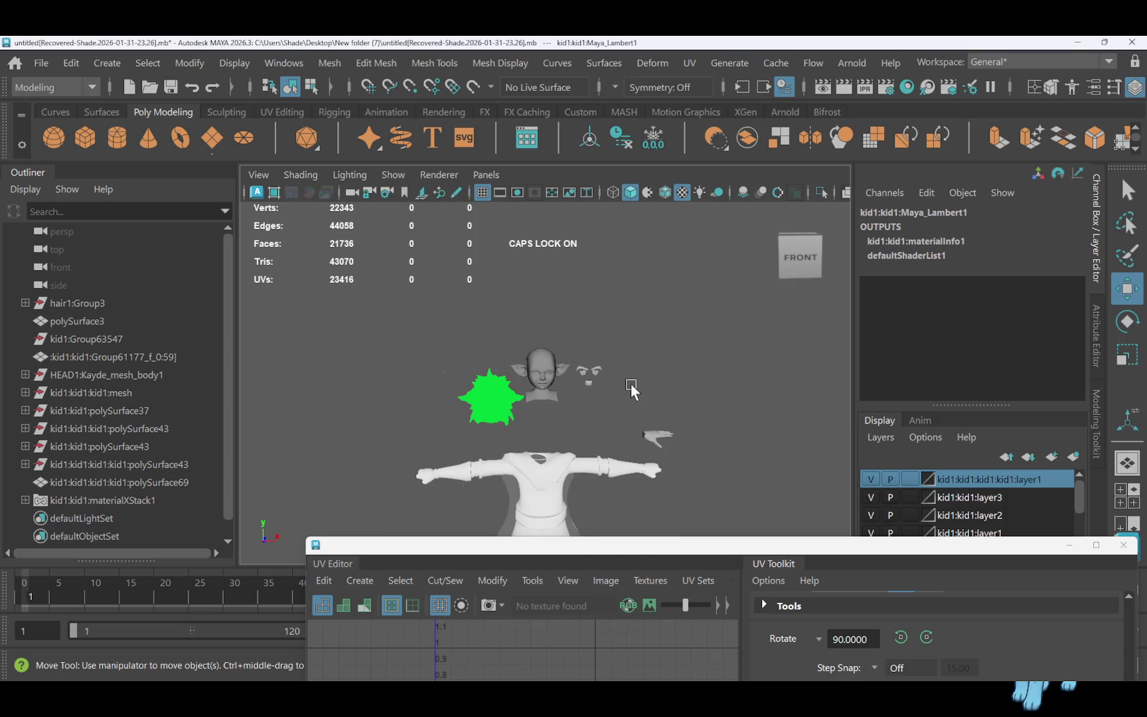
Duplicate the combined face-parts mesh and put it on a new display layer
scroll(631, 383, up, 8)
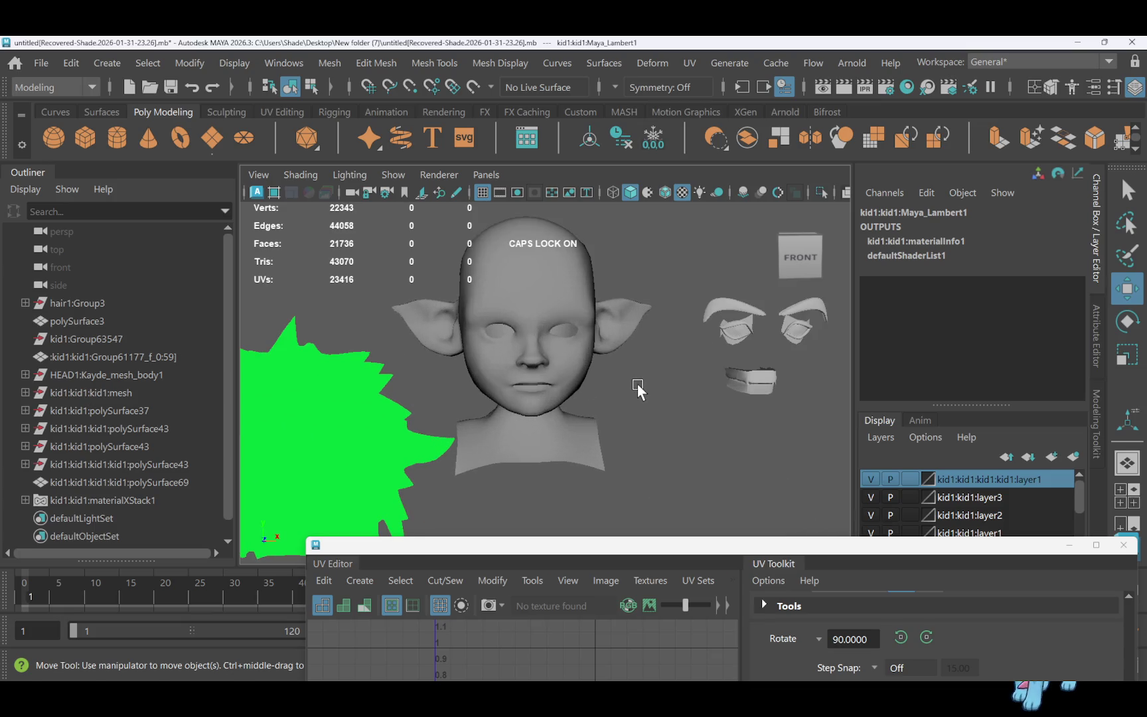
scroll(638, 385, down, 8)
drag(512, 326, 724, 462)
click(597, 384)
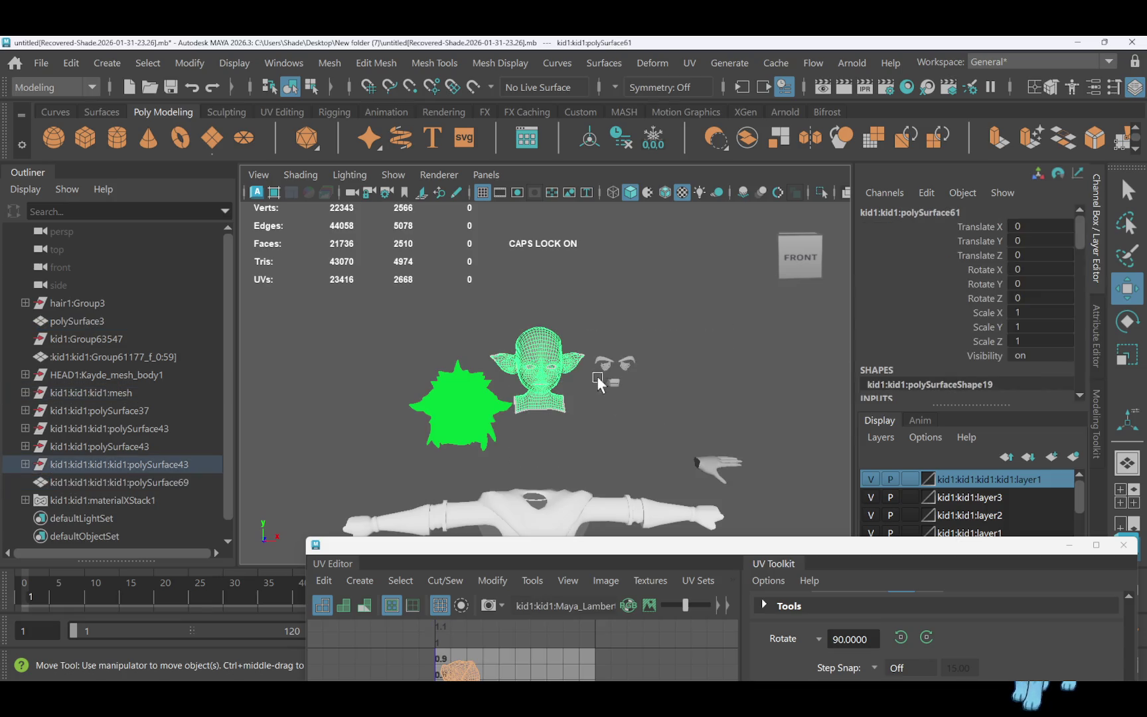
drag(600, 344, 666, 413)
click(694, 457)
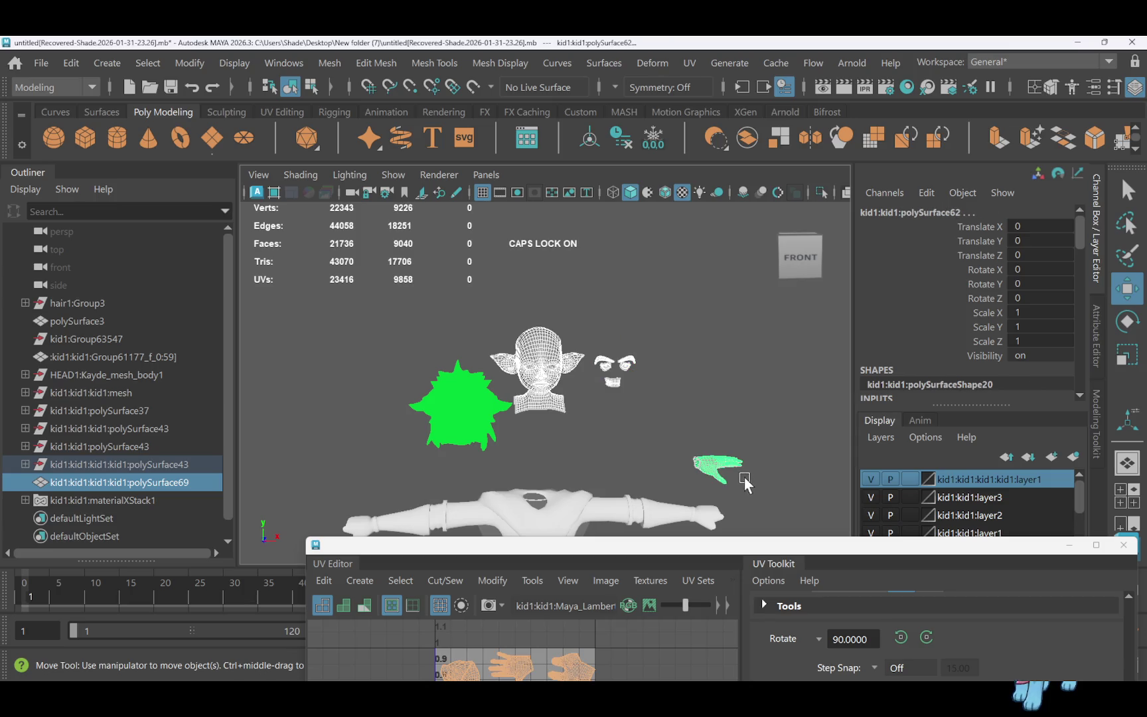
drag(659, 346, 602, 399)
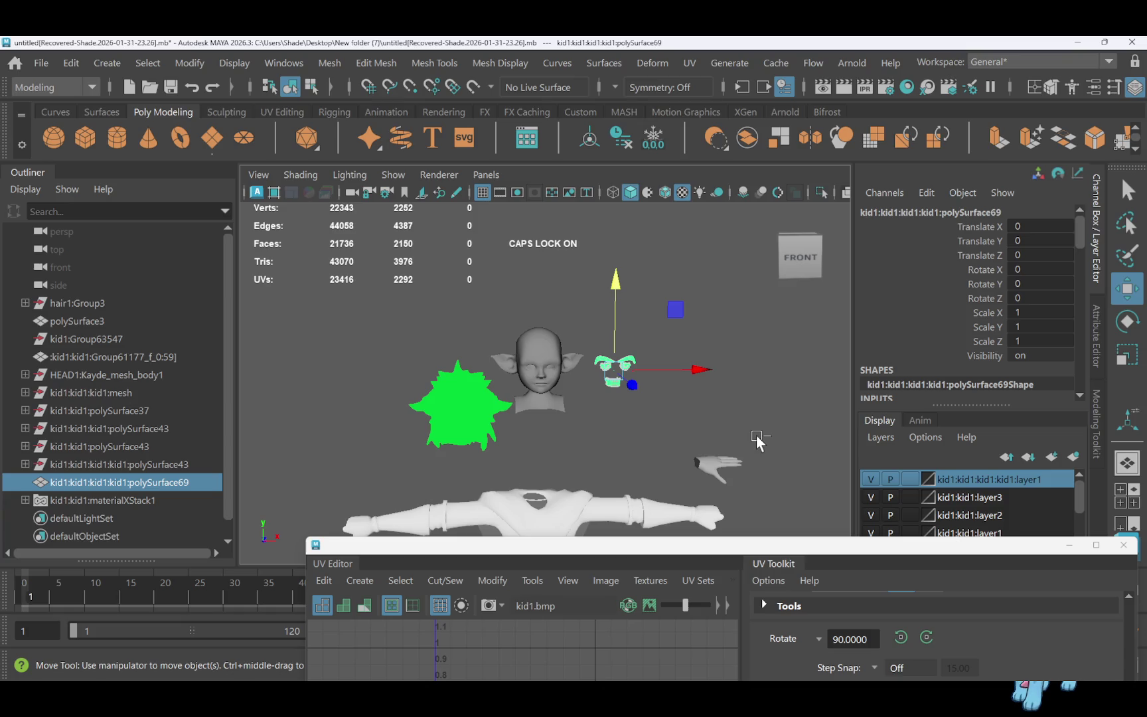
key(ctrl+d)
click(1074, 456)
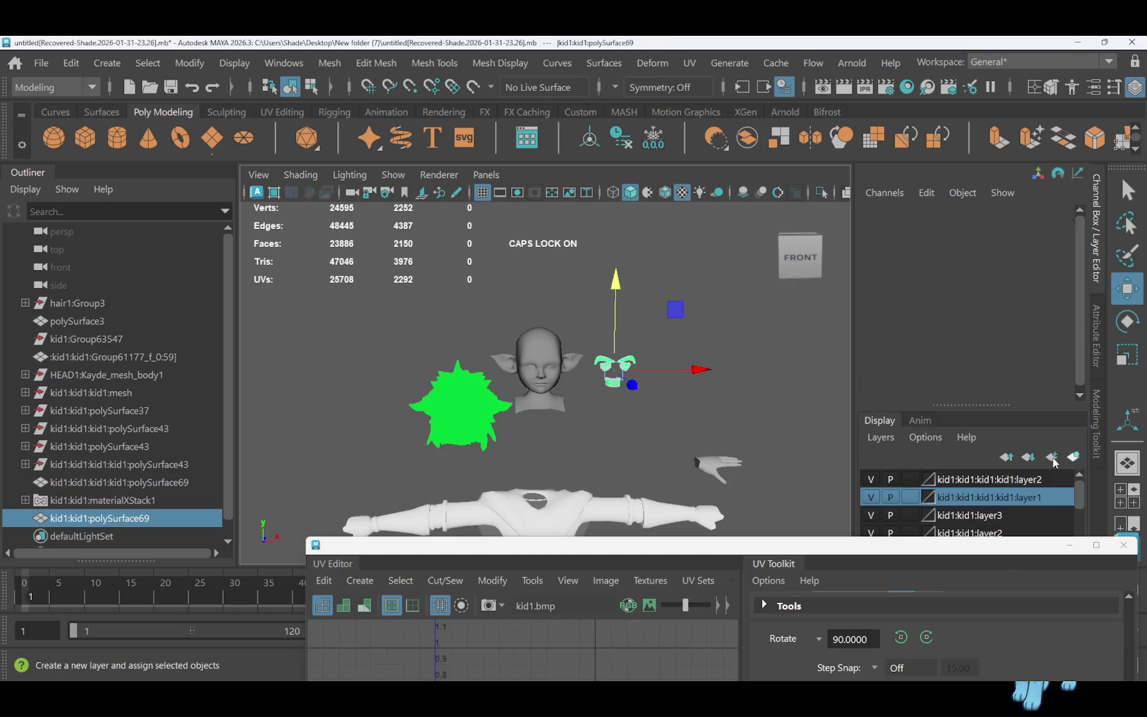
Combine the head, eyebrows and hand into one mesh and choose Assign New Material
click(537, 345)
drag(591, 345, 617, 384)
shift+drag(658, 436, 760, 508)
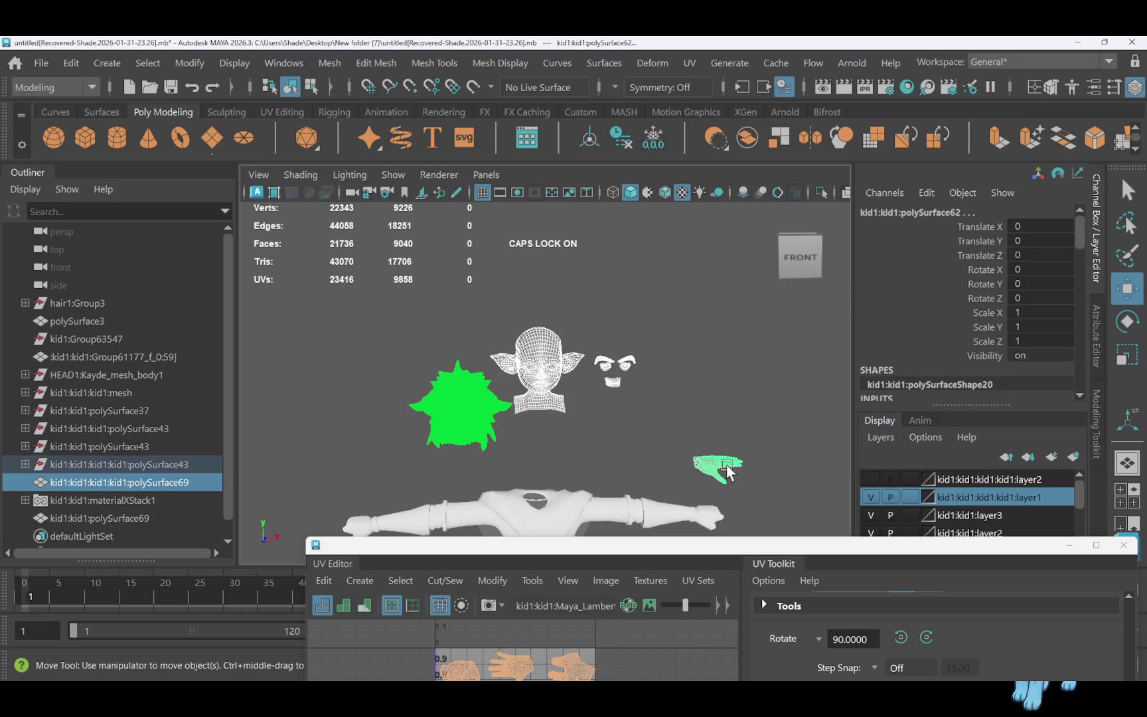
click(753, 141)
right_drag(546, 353, 610, 132)
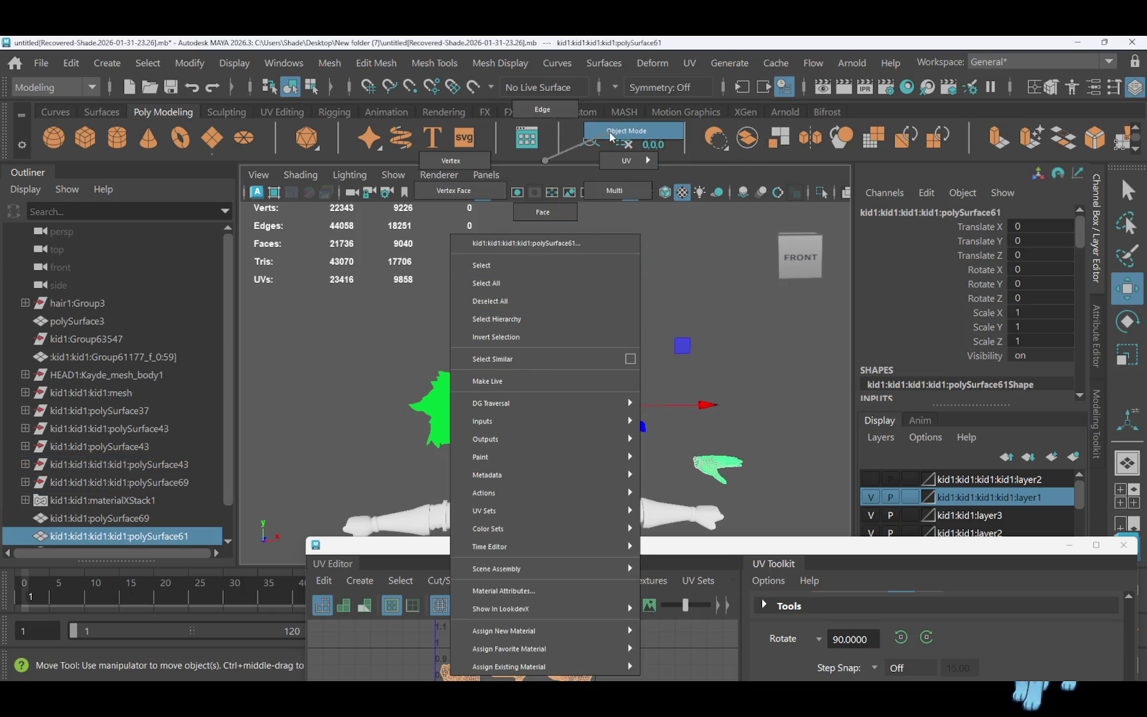
mouse_move(609, 133)
right_down()
mouse_move(584, 361)
mouse_move(597, 649)
mouse_move(695, 606)
mouse_move(797, 633)
right_up()
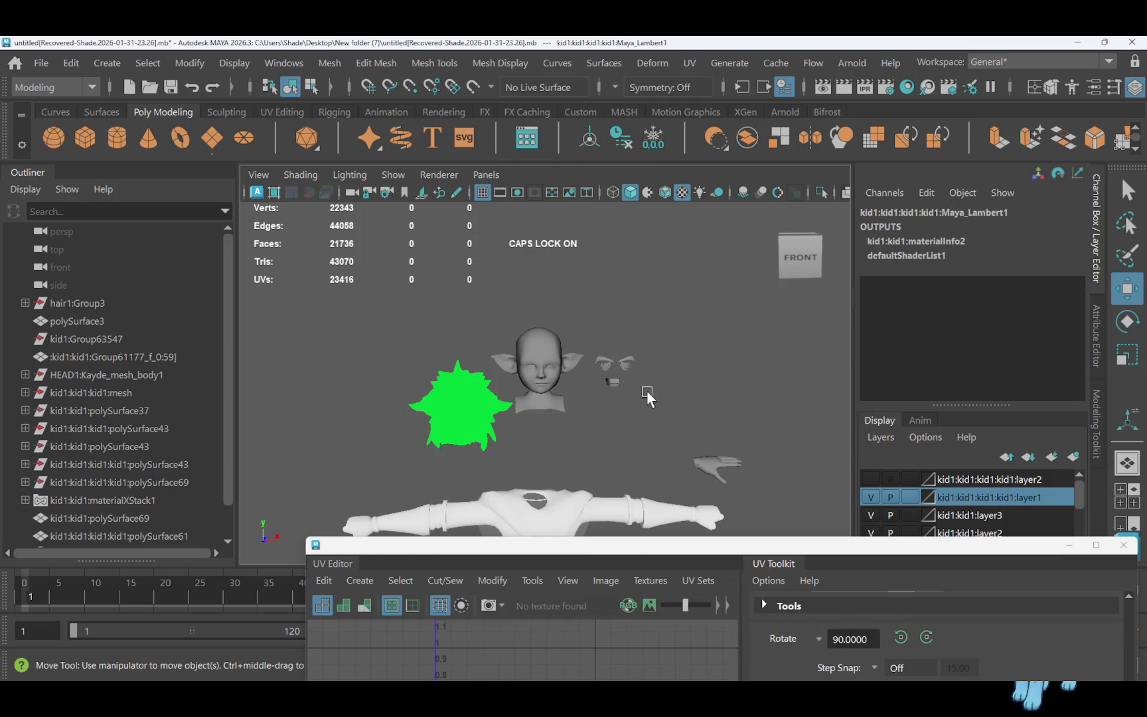
Give the combined mesh a new Lambert material, kid1:kid1:kid1:Maya_Lambert1
click(660, 366)
click(547, 356)
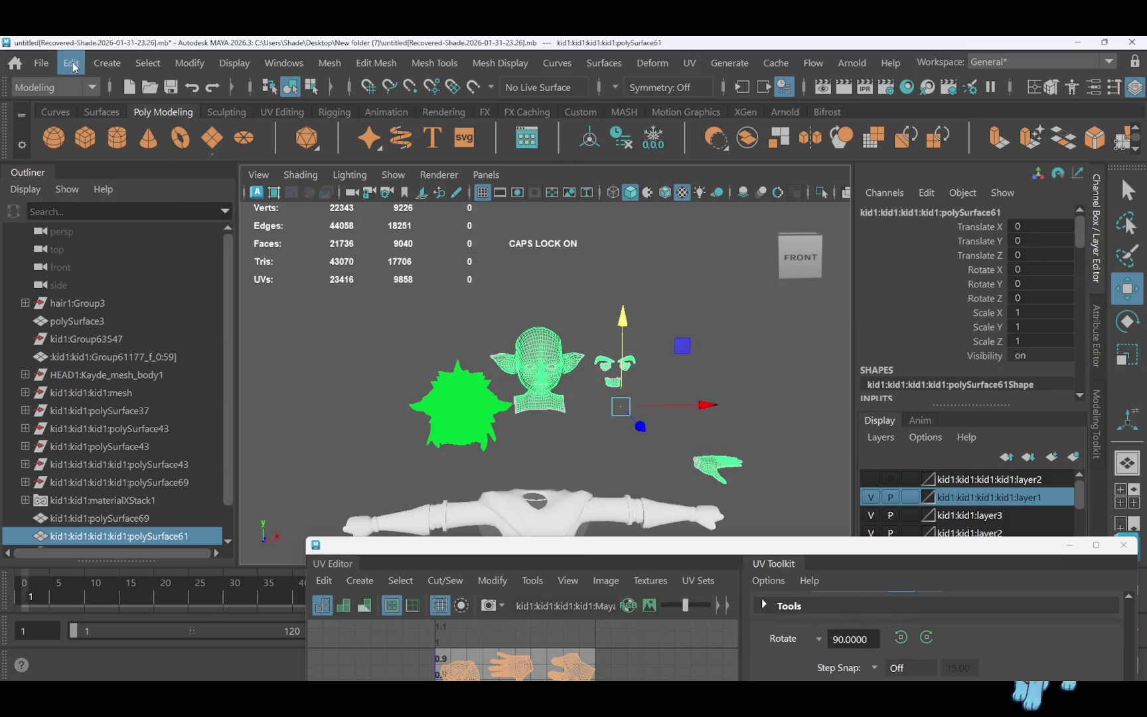
click(41, 62)
key(Escape)
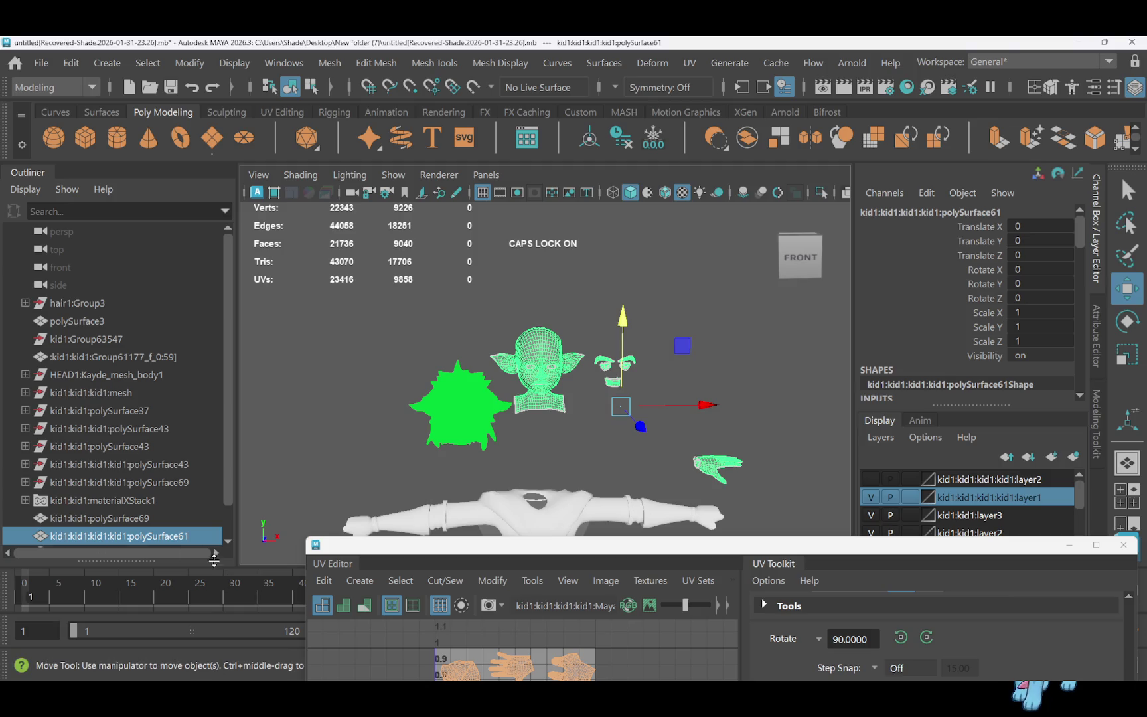
Put the combined head mesh on a new display layer and toggle layer visibility to check it
click(1073, 458)
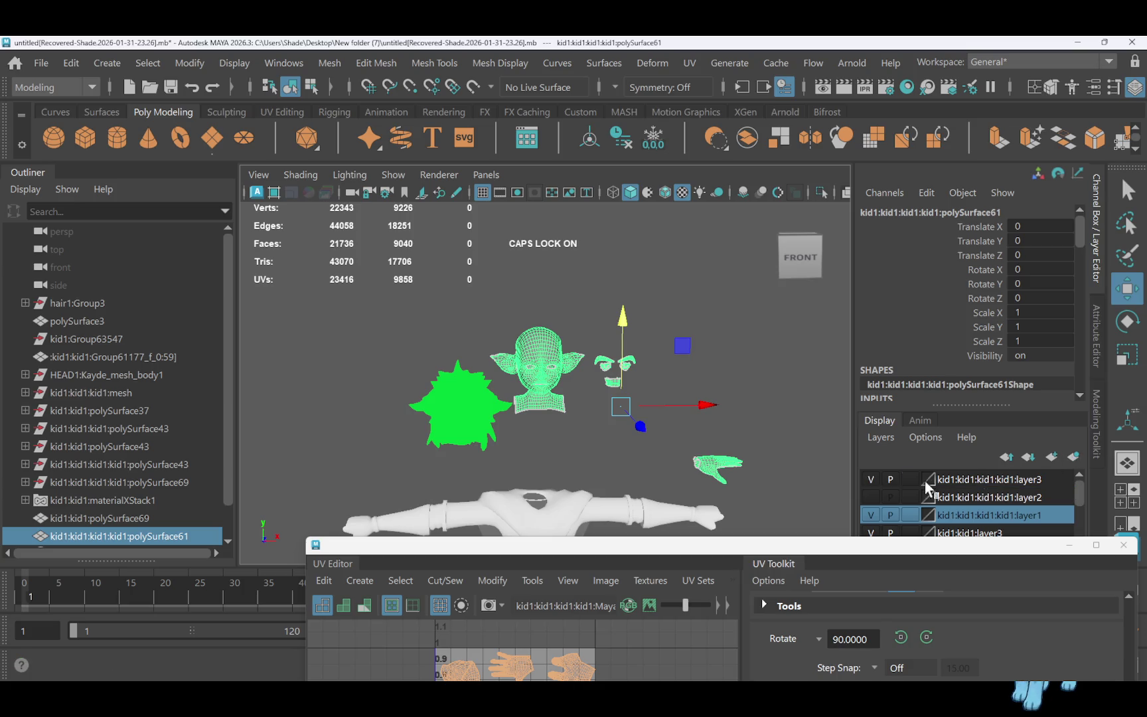
click(870, 479)
click(871, 497)
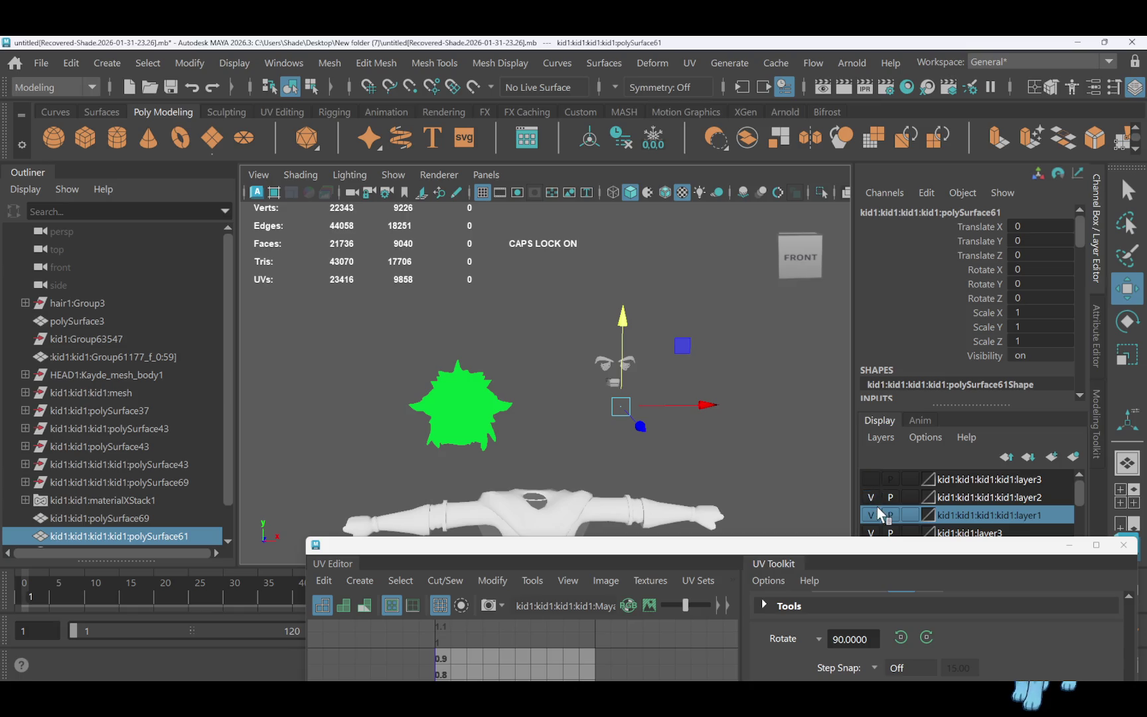
scroll(880, 511, down, 1)
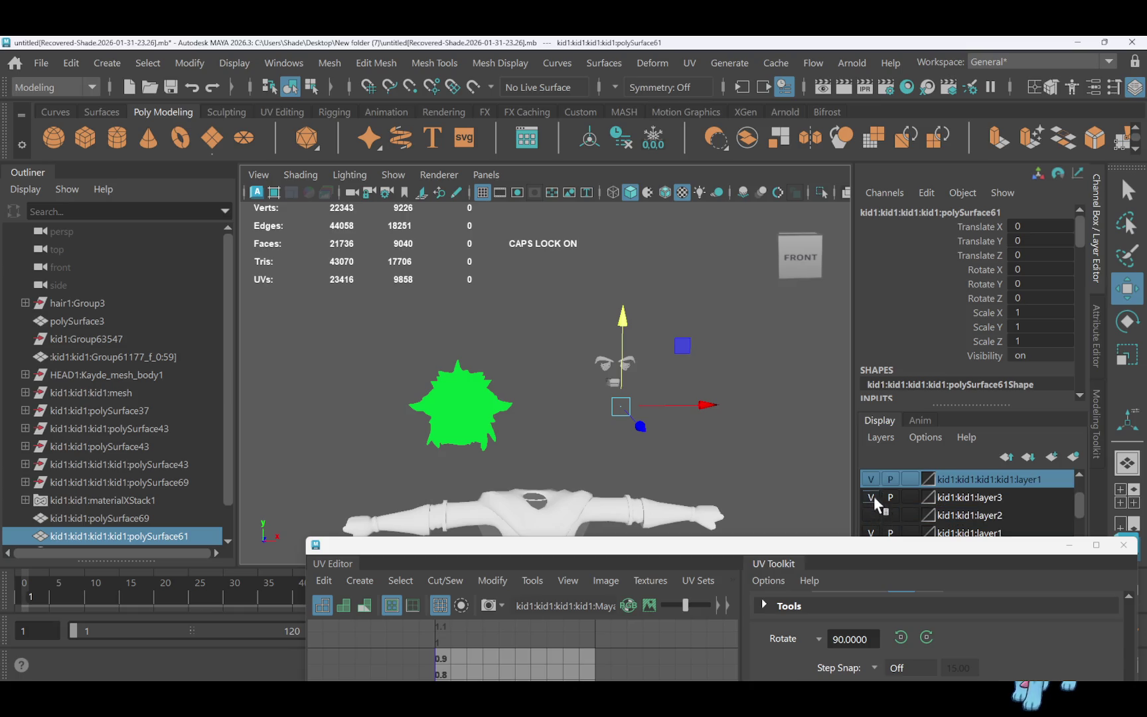
scroll(874, 494, up, 1)
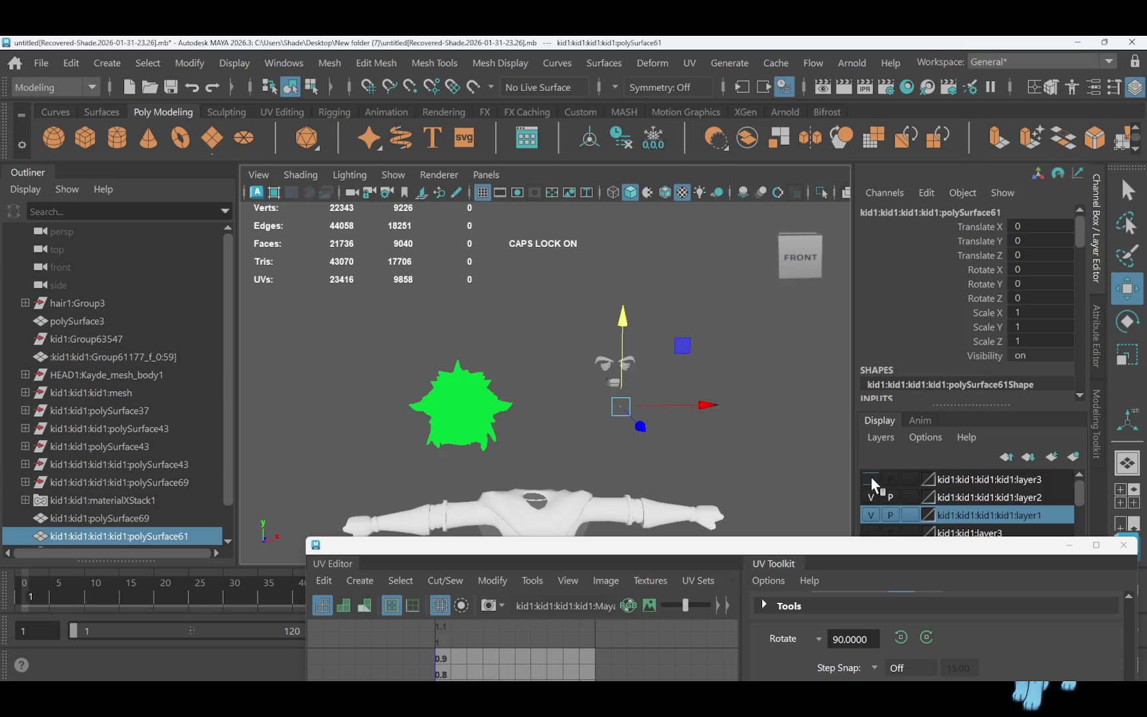
click(870, 479)
Select only the hand's faces and move them slightly upward
right_drag(717, 473, 725, 193)
click(718, 462)
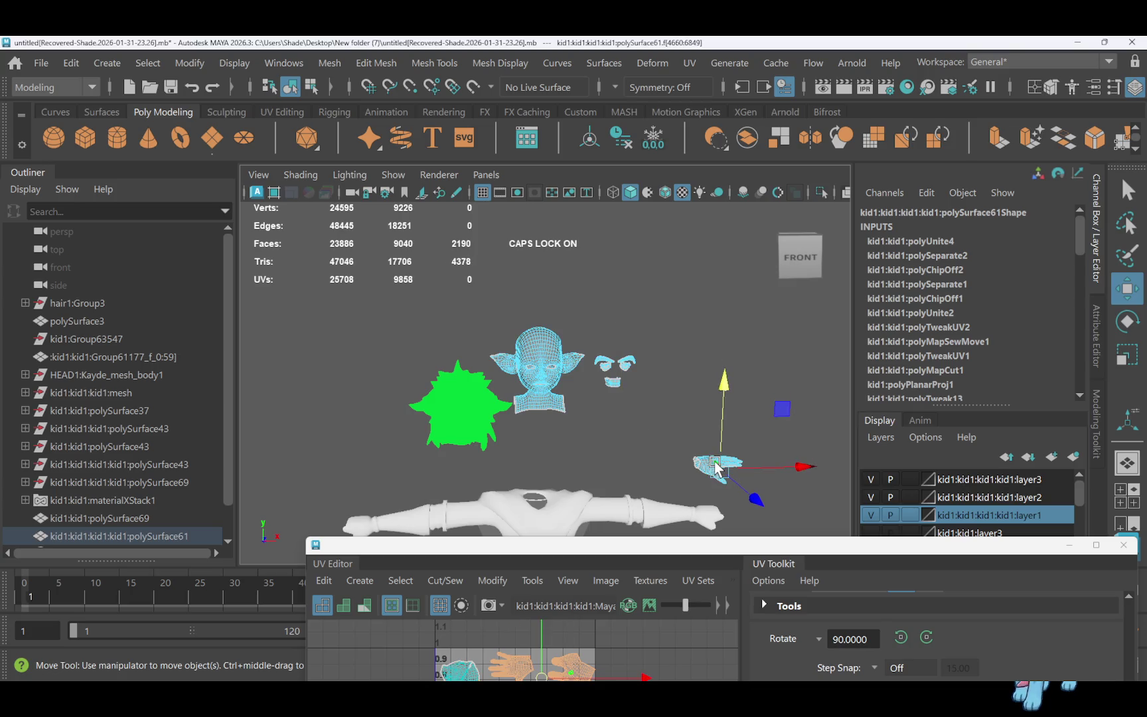
mouse_move(720, 409)
mouse_down()
mouse_move(722, 397)
mouse_move(723, 435)
mouse_up()
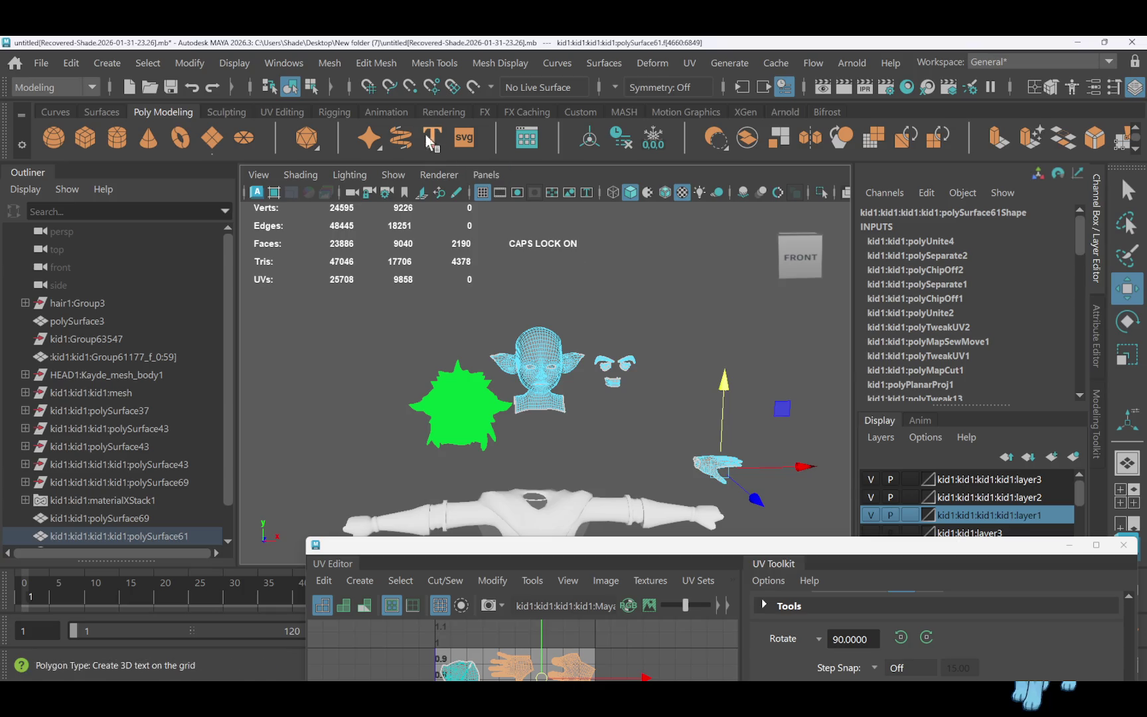
click(327, 64)
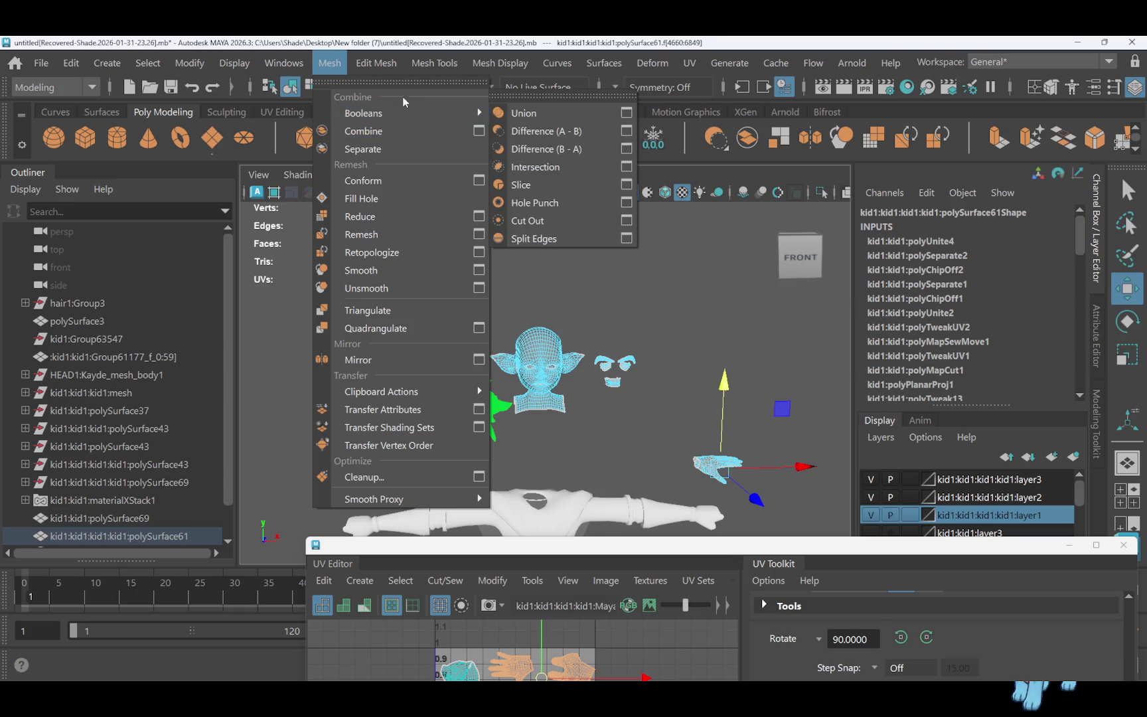
mouse_move(381, 64)
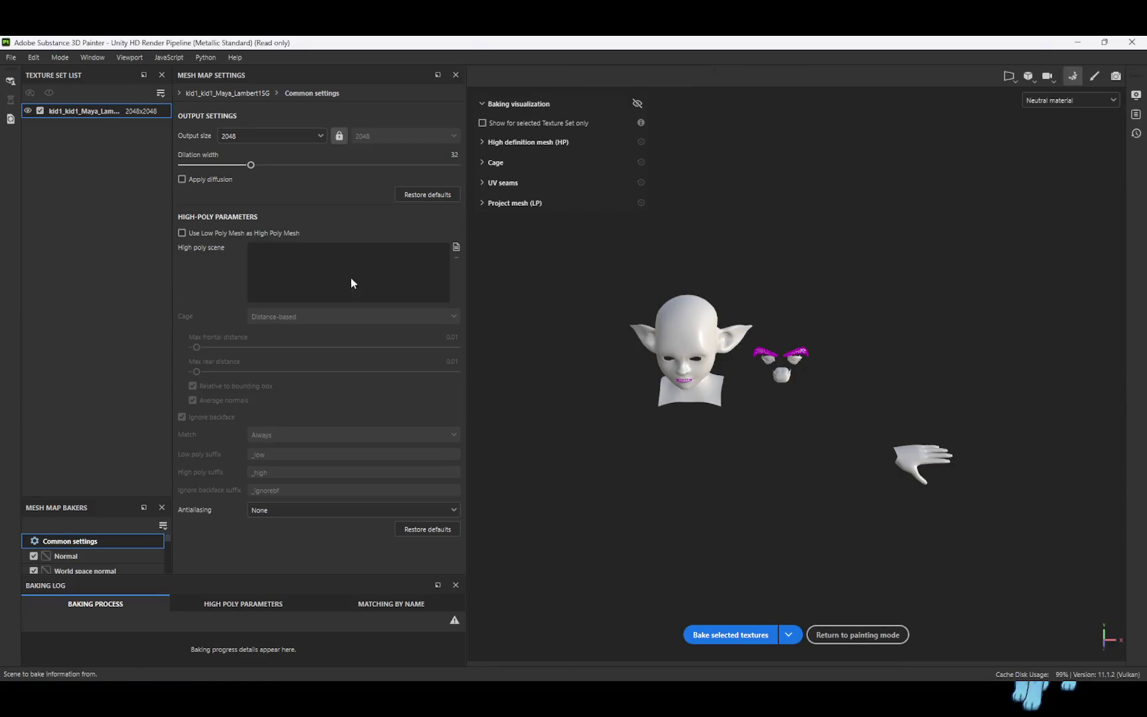
Bake mesh maps with HEADhigh.obj as high-poly scene at 0.002 max frontal distance, then return to painting
click(455, 248)
double_click(142, 211)
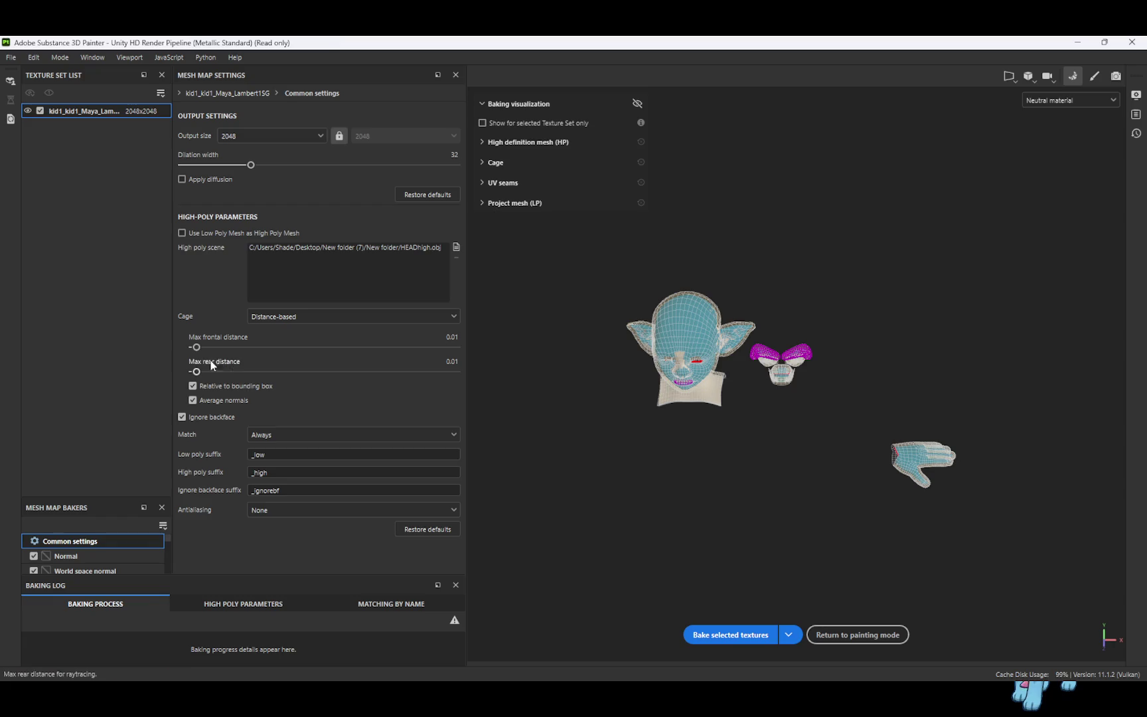
drag(193, 348, 195, 351)
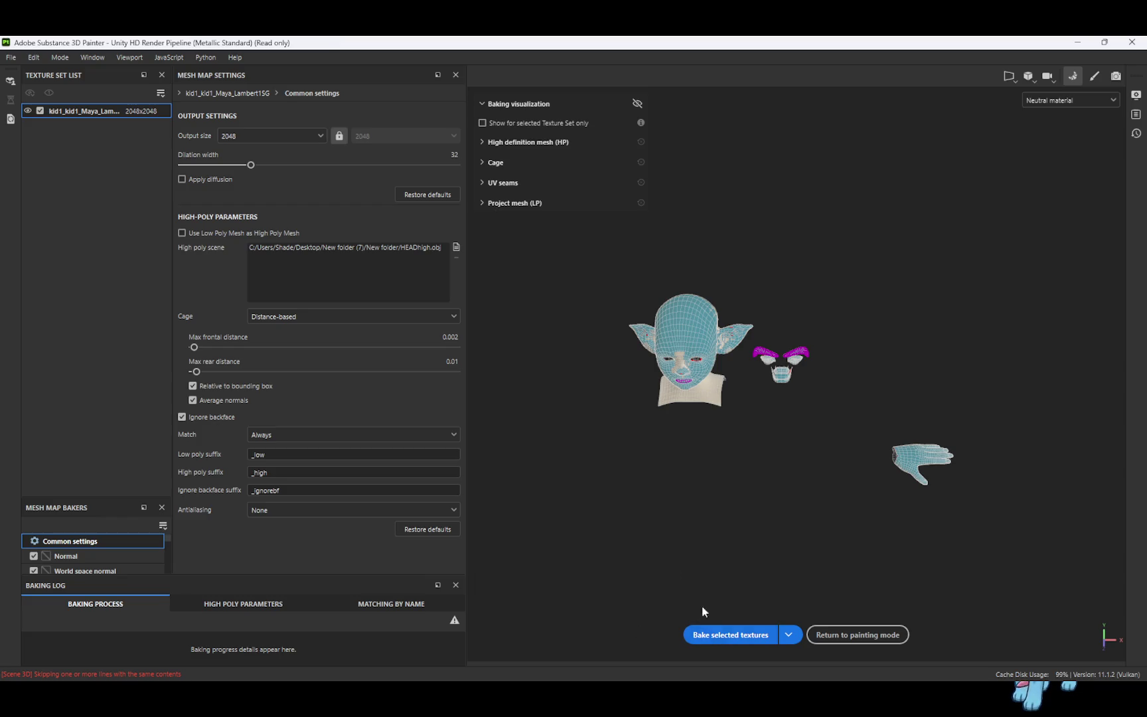
click(726, 635)
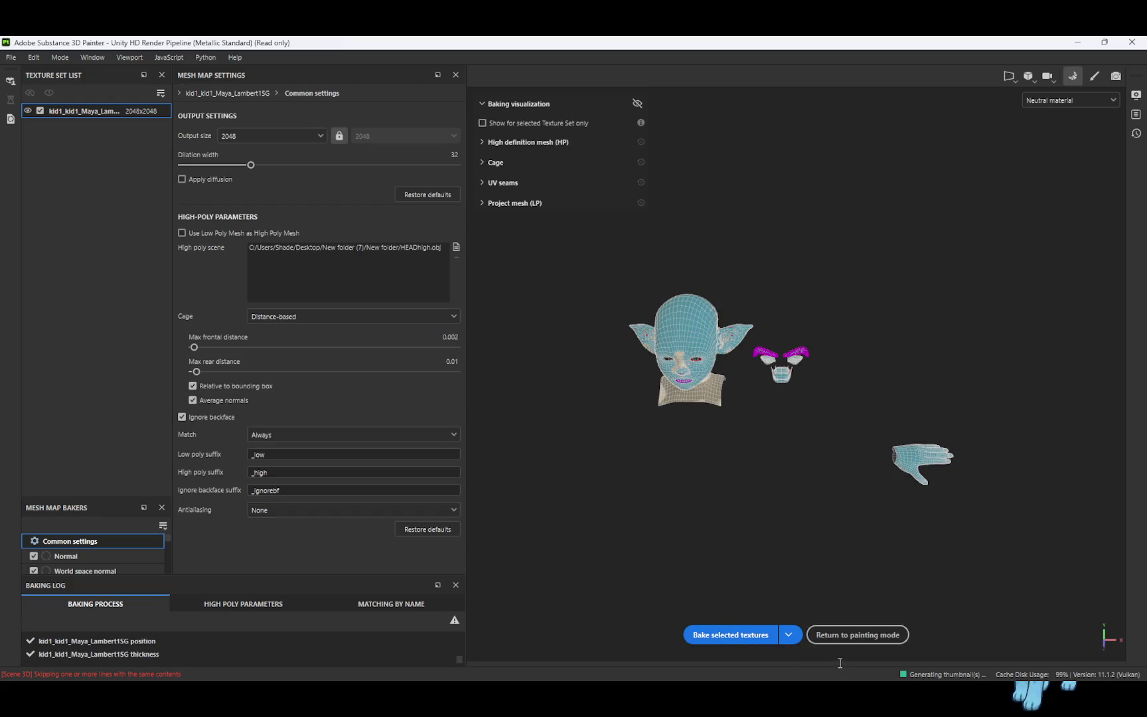
click(850, 637)
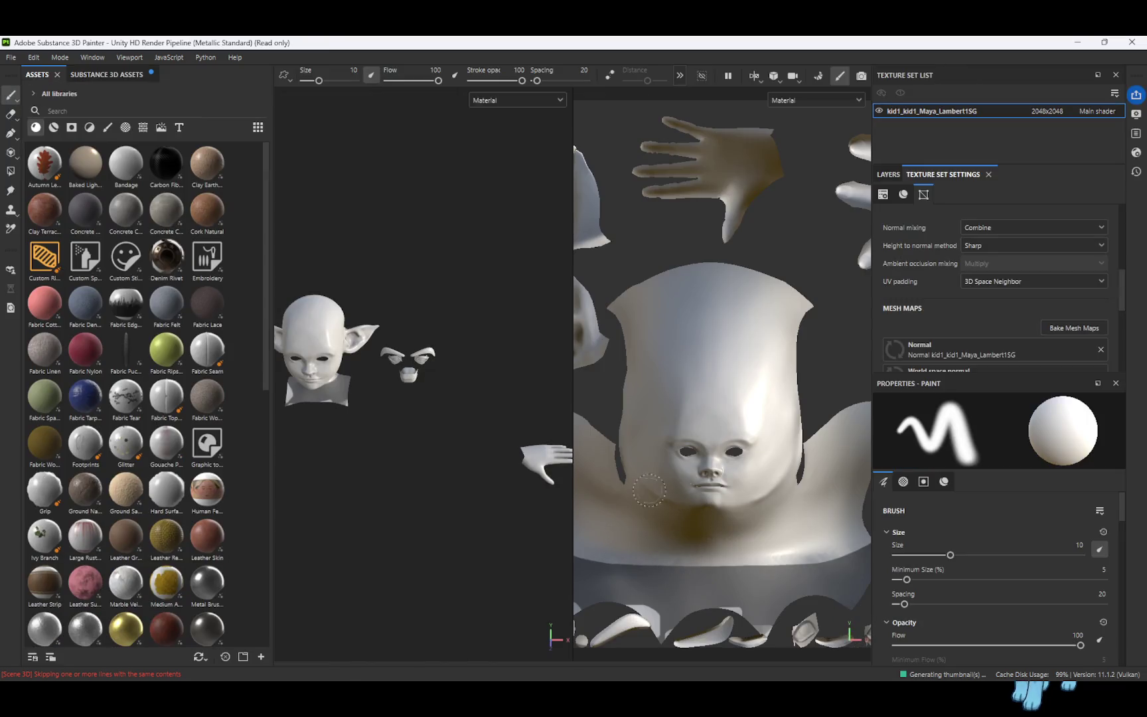
Orbit the head, show the layer stack and add Fill layer 1 above Layer 1
mouse_move(448, 411)
alt+mouse_down()
mouse_move(507, 326)
mouse_move(457, 336)
mouse_move(494, 333)
mouse_move(394, 327)
mouse_move(532, 332)
mouse_move(505, 365)
mouse_move(455, 365)
mouse_move(490, 371)
mouse_move(481, 377)
alt+mouse_up()
scroll(482, 361, up, 5)
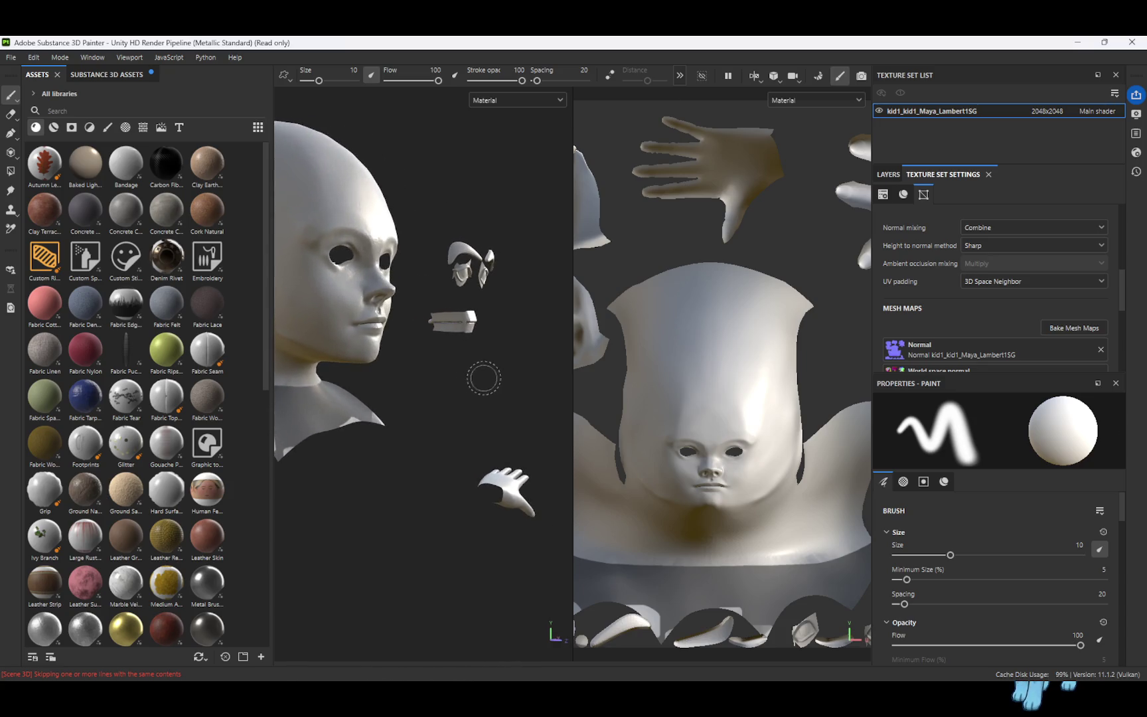
click(888, 174)
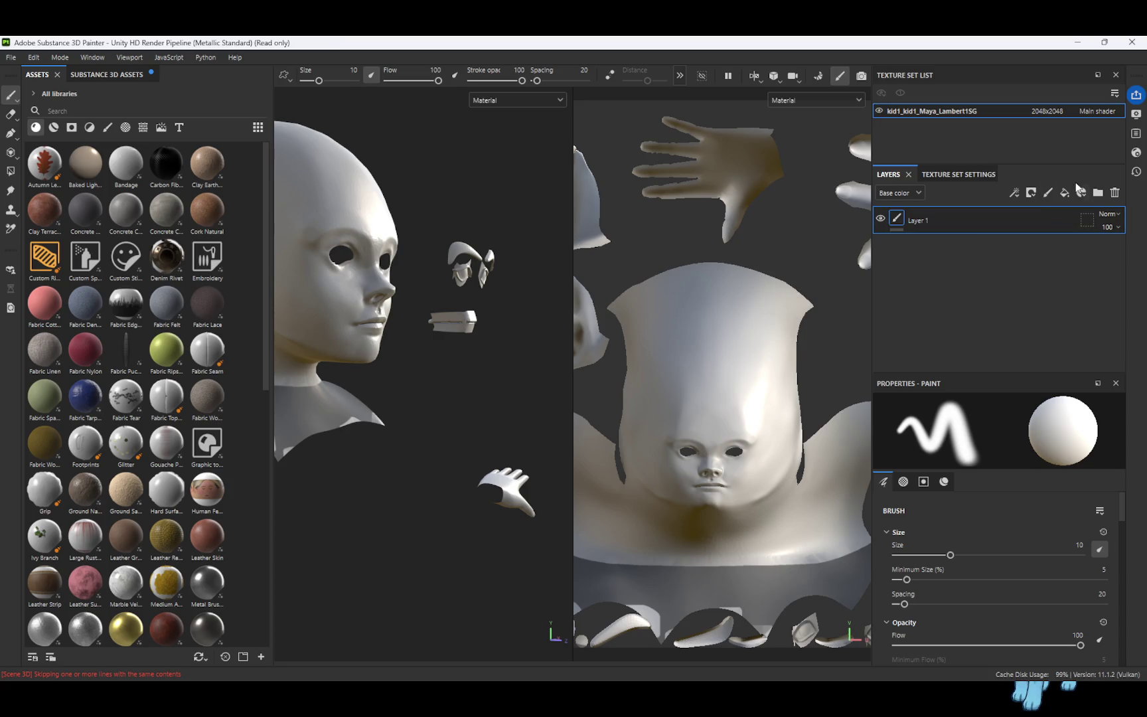
click(1066, 193)
scroll(1022, 499, down, 5)
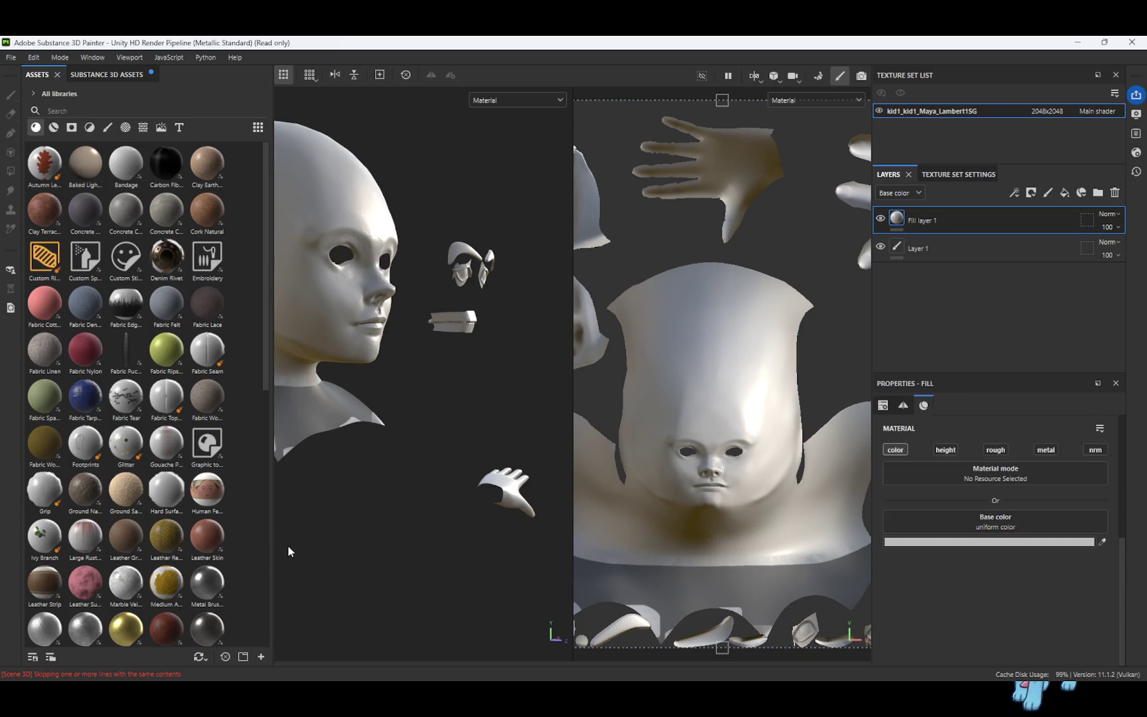
Filter the assets to materials, drop Skin Face onto the head, and orbit to inspect the skin
click(53, 131)
scroll(136, 503, down, 3)
scroll(136, 503, down, 6)
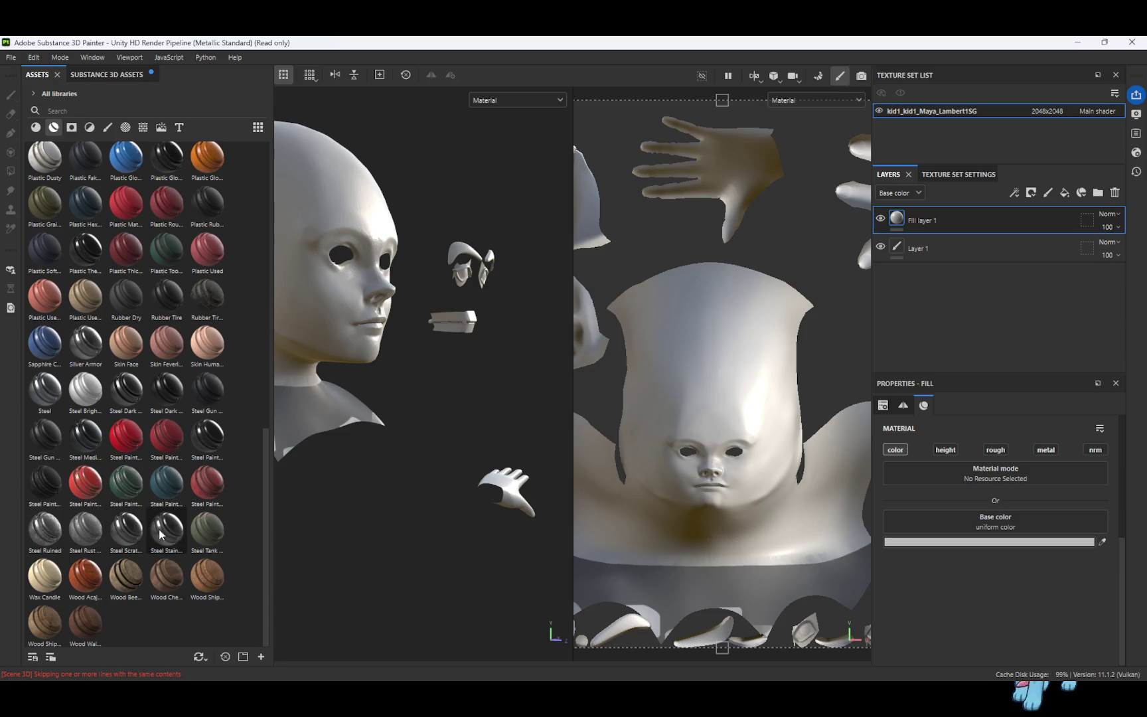
mouse_move(207, 529)
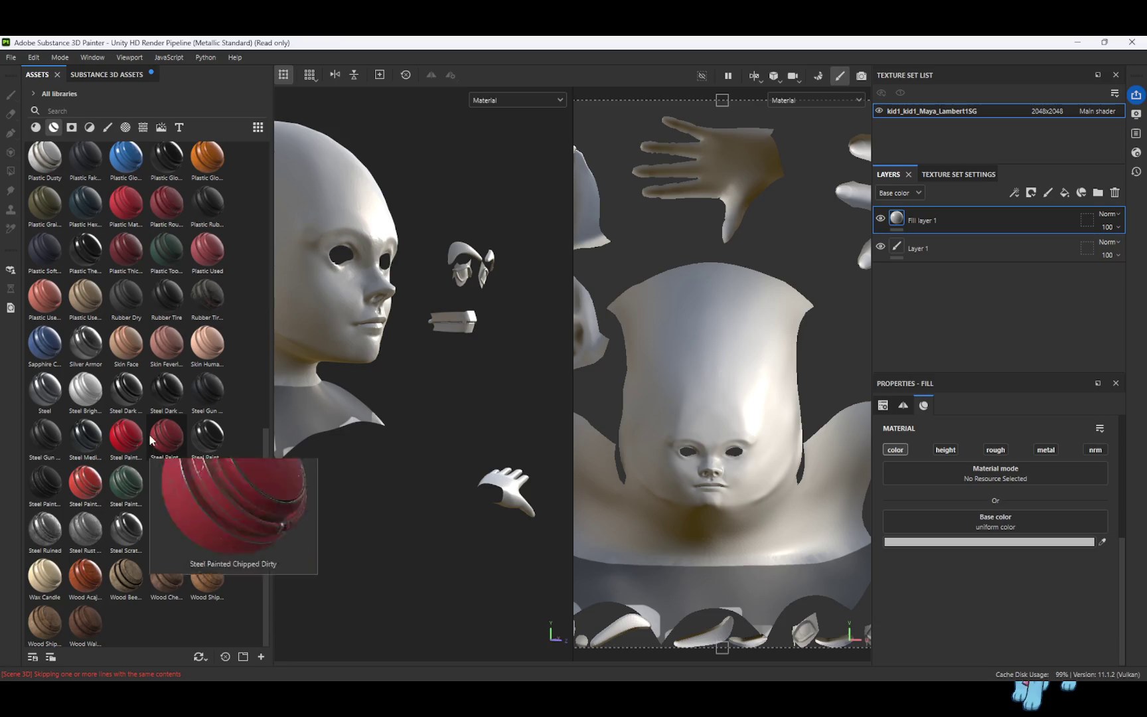
mouse_move(165, 389)
mouse_move(202, 360)
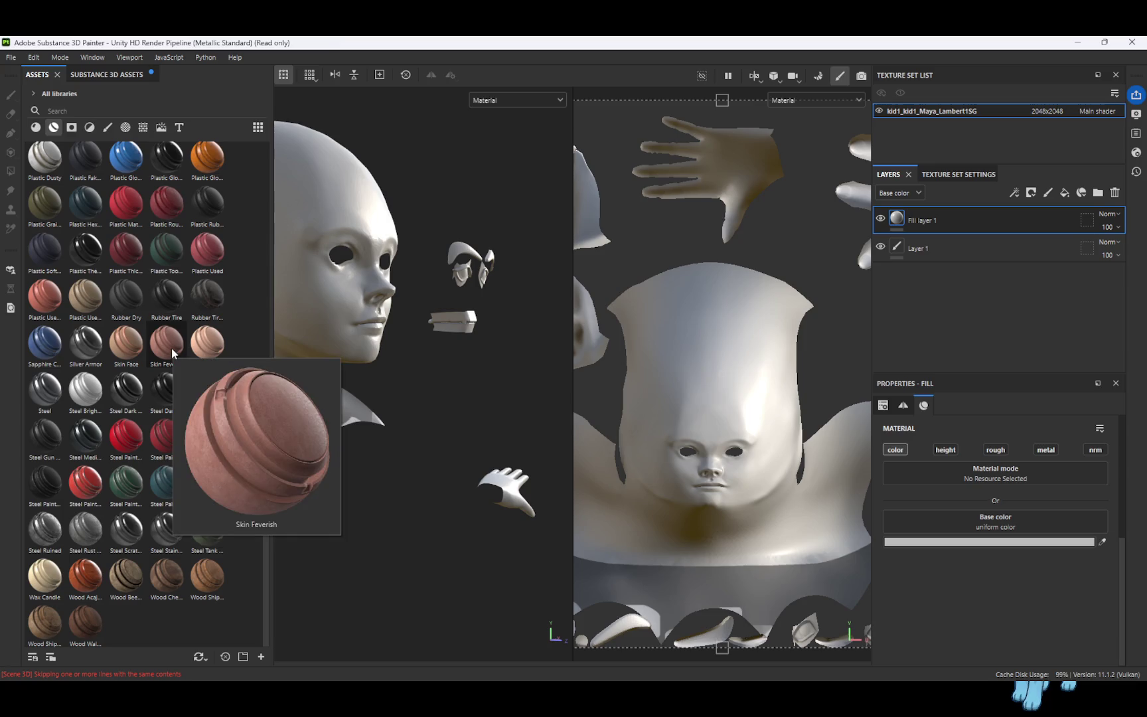
mouse_move(126, 342)
mouse_down()
mouse_move(357, 380)
mouse_move(785, 259)
mouse_move(300, 260)
mouse_up()
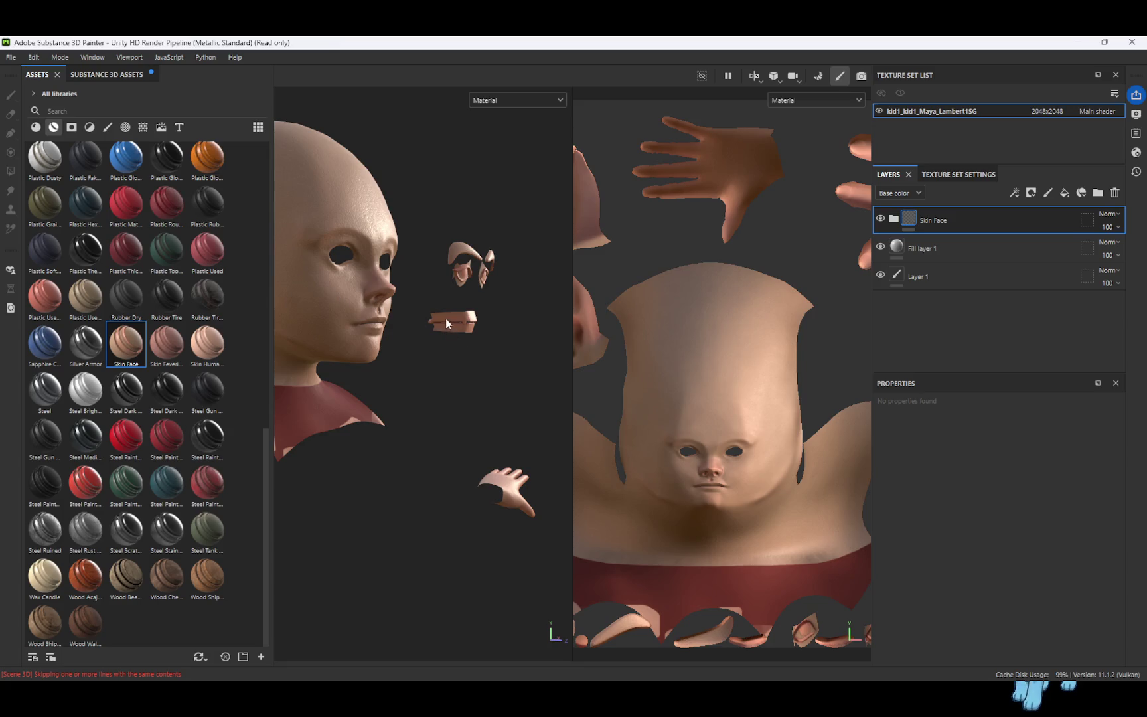
mouse_move(414, 301)
alt+mouse_down()
mouse_move(366, 302)
mouse_move(440, 319)
mouse_move(447, 302)
alt+mouse_up()
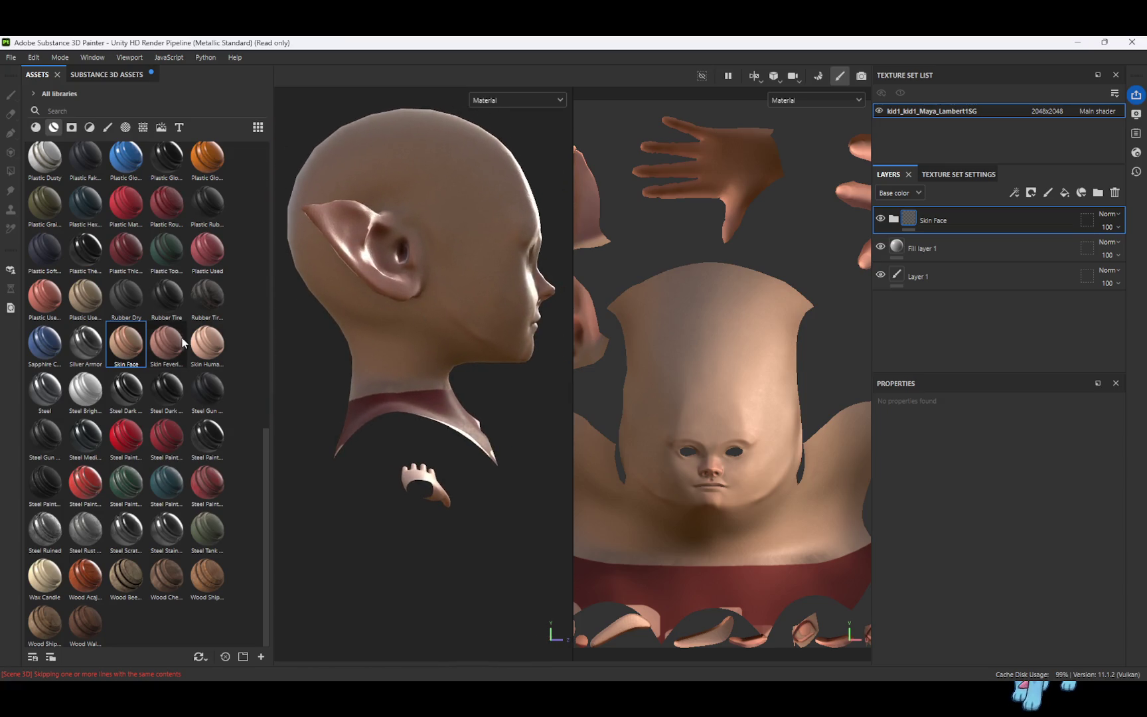
mouse_move(377, 304)
alt+mouse_down()
mouse_move(231, 288)
mouse_move(289, 300)
mouse_move(293, 246)
mouse_move(256, 243)
alt+mouse_up()
scroll(504, 277, up, 5)
mouse_move(483, 294)
alt+mouse_down()
mouse_move(453, 300)
mouse_move(507, 325)
mouse_move(487, 324)
alt+mouse_up()
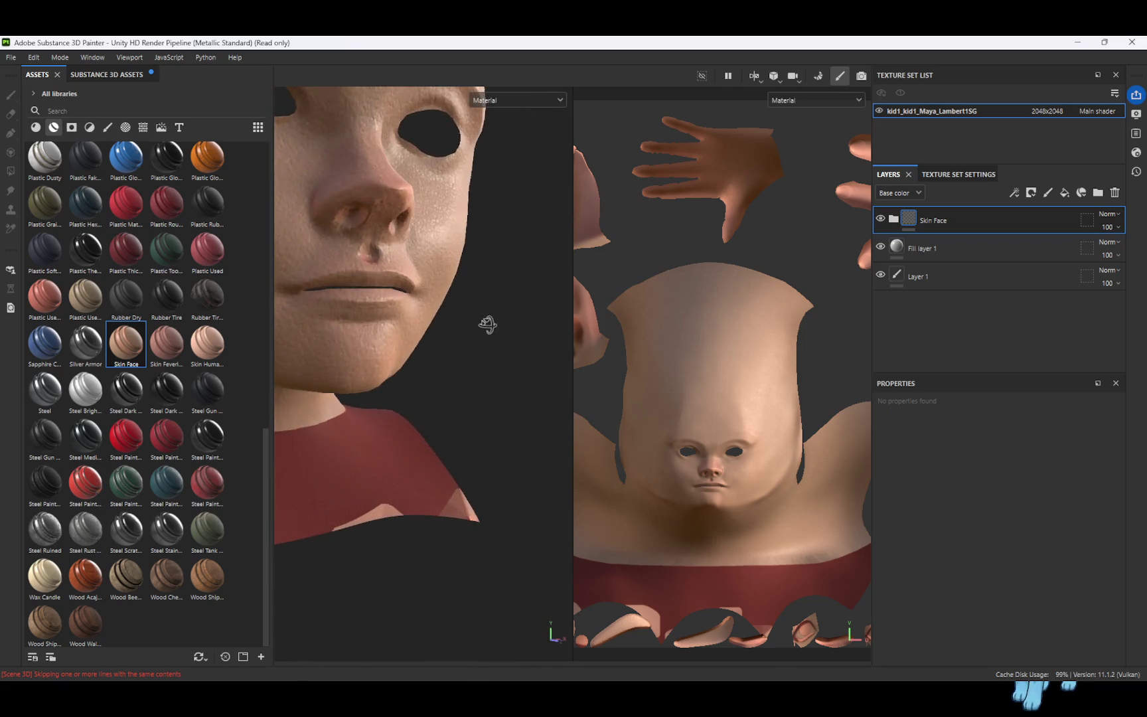
Set the shader's specular quality to High (64 spp)
click(1135, 154)
click(1028, 287)
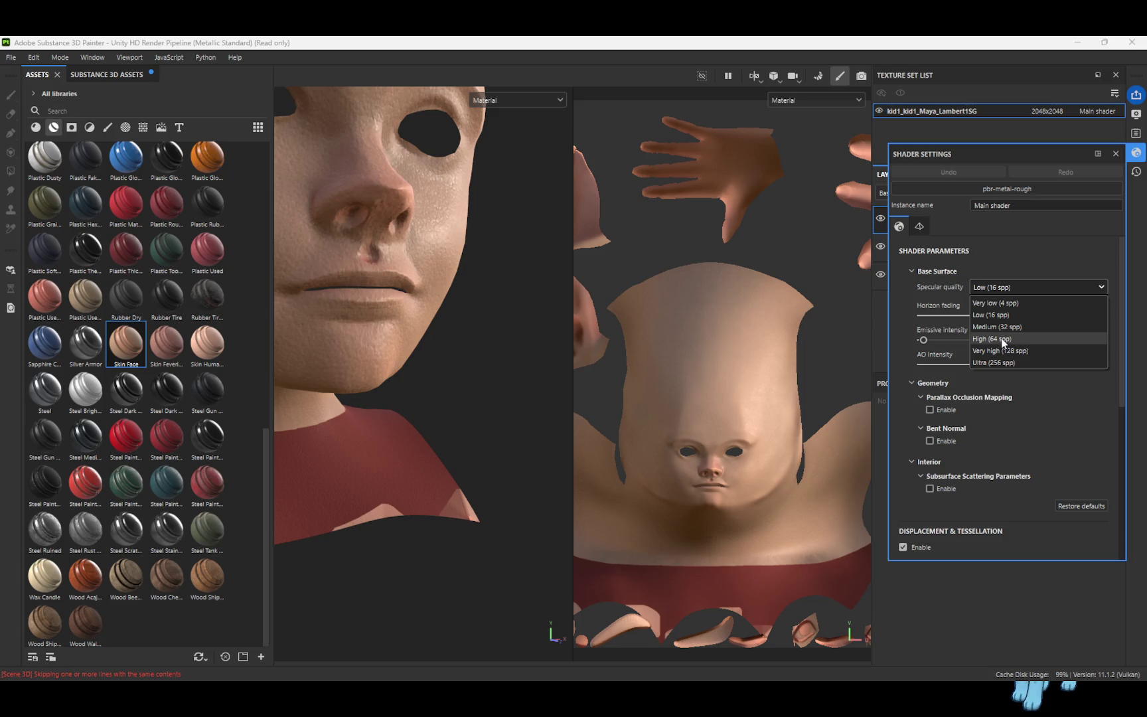
click(1003, 340)
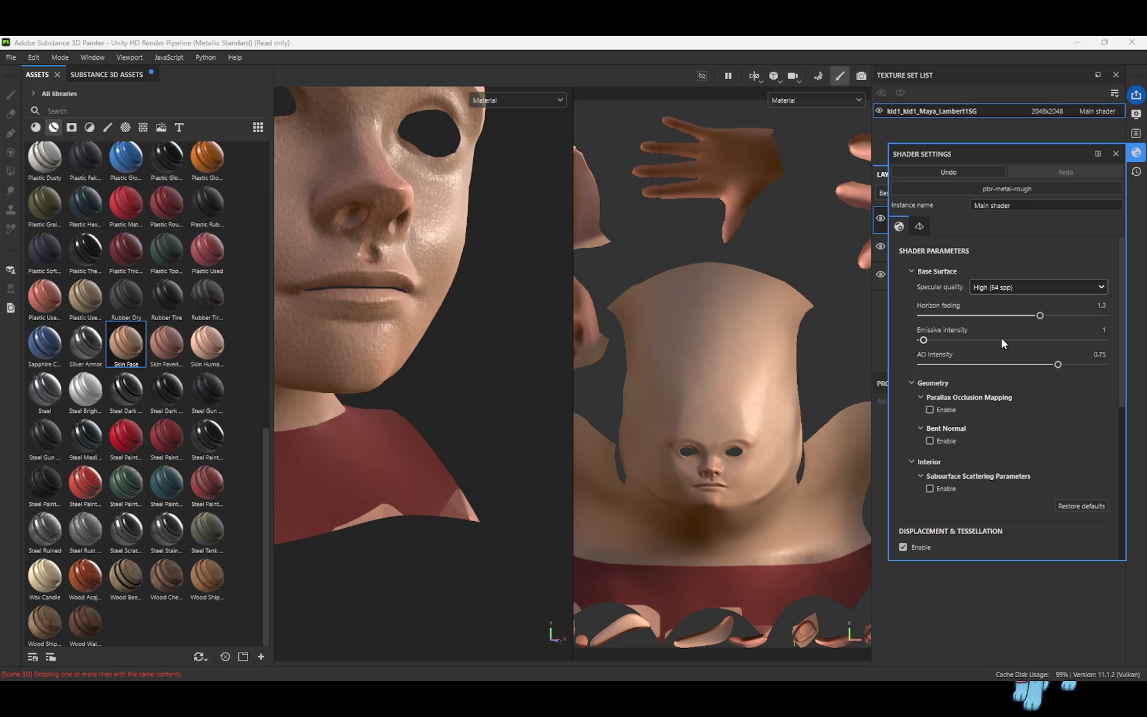
Raise the texture set resolution to 4096x4096
click(1053, 112)
click(1046, 190)
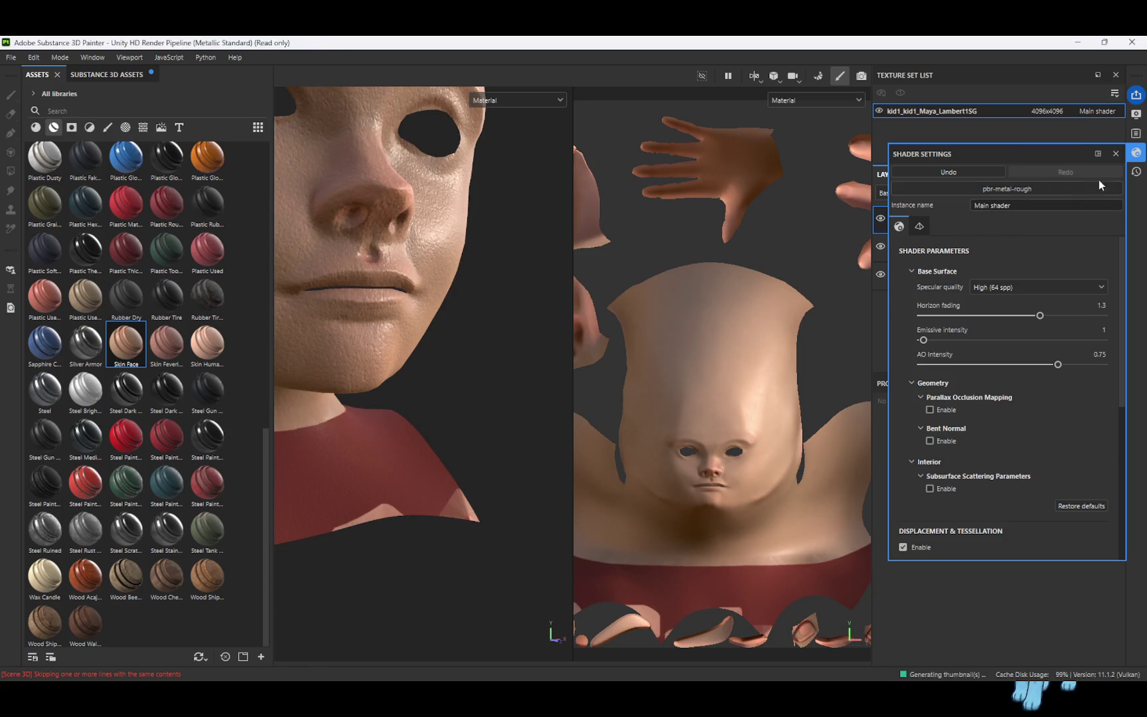
click(1116, 153)
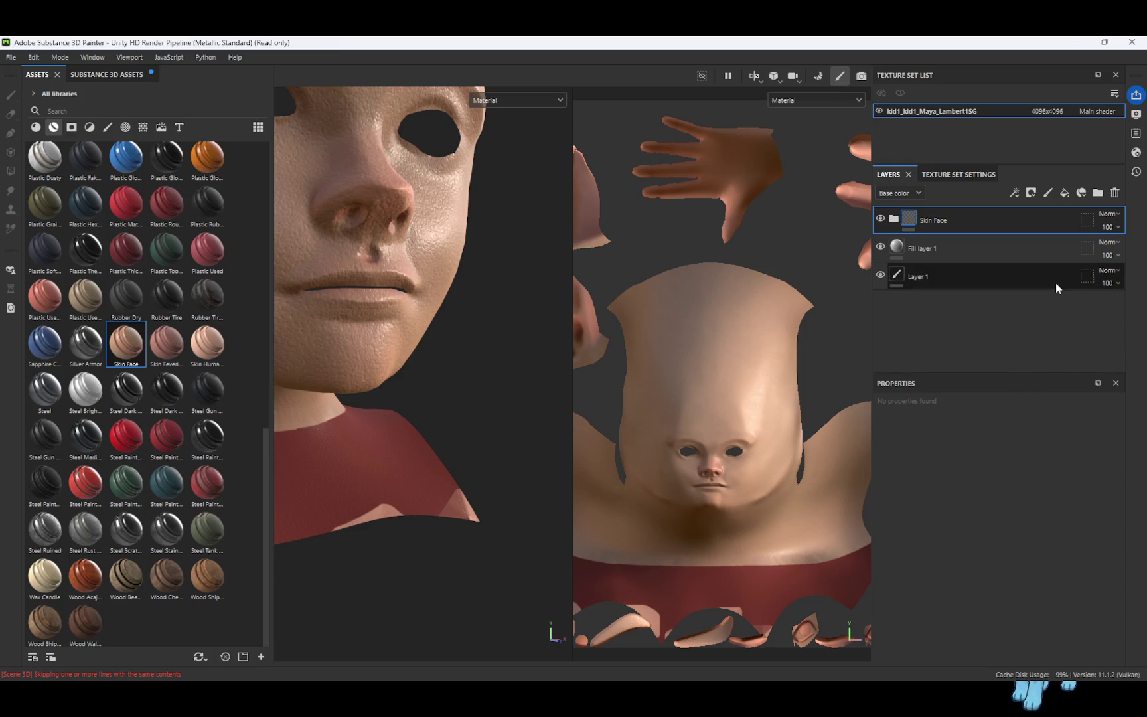
click(975, 175)
click(1070, 327)
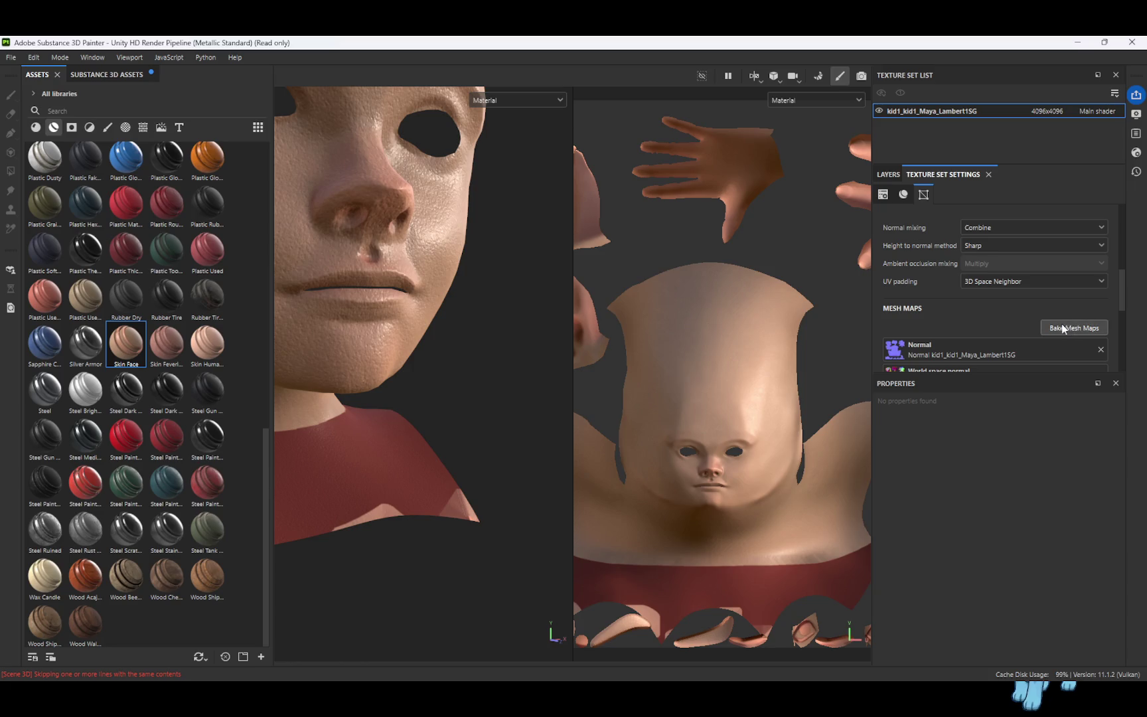
Re-bake all mesh maps at 8192 output size and return to painting mode
click(305, 137)
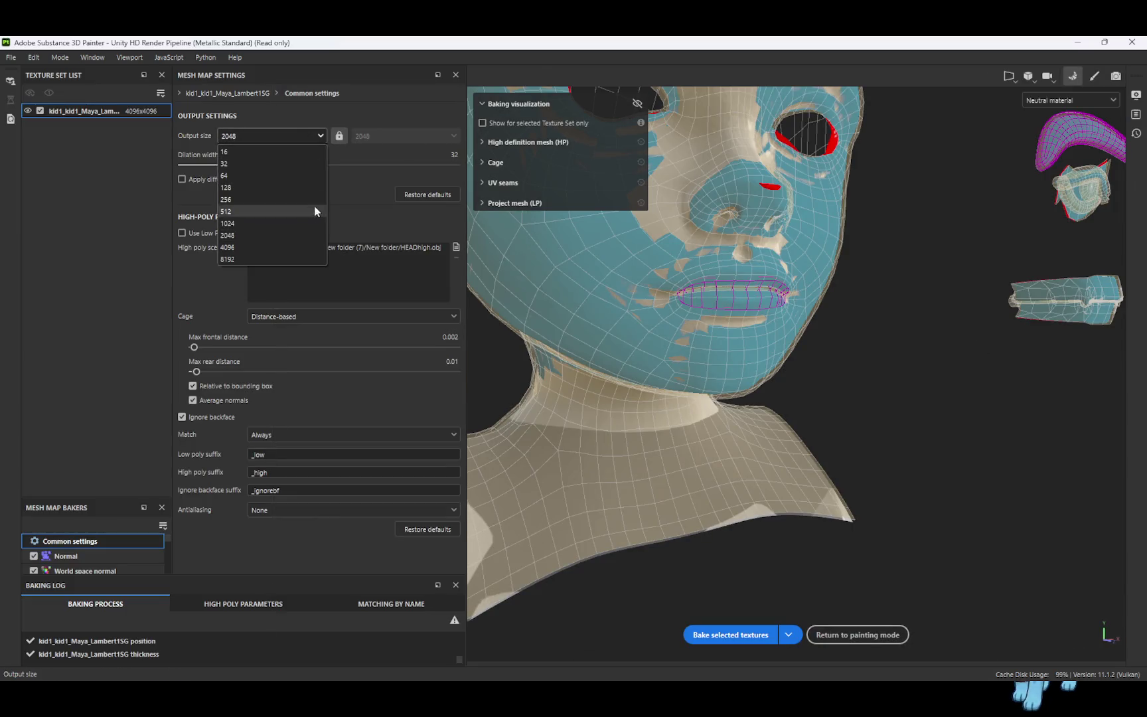
click(294, 257)
click(720, 627)
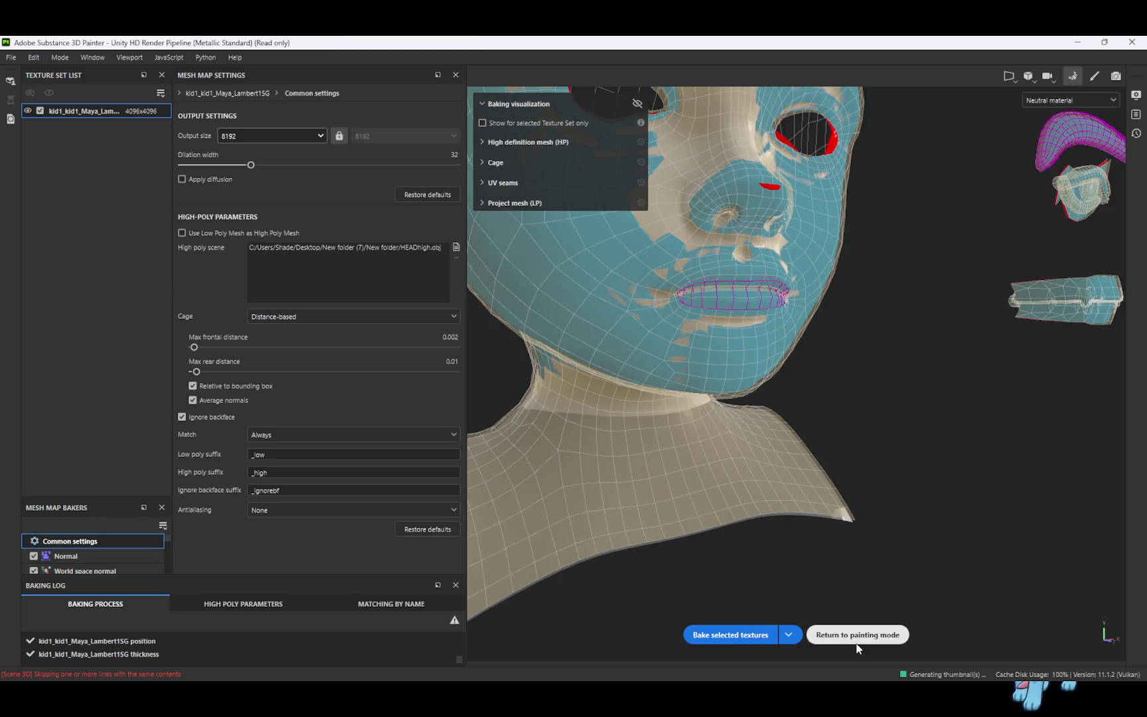
click(857, 636)
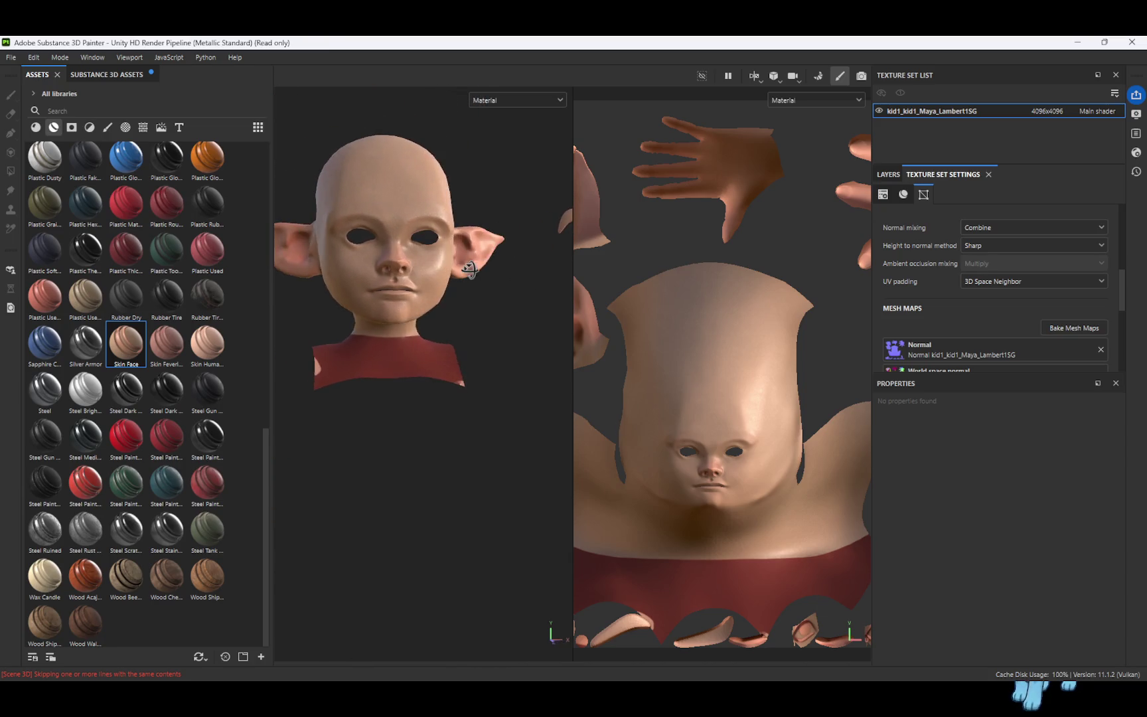
Drop the texture set resolution to 1024x1024 and orbit the head to check the result
click(1048, 111)
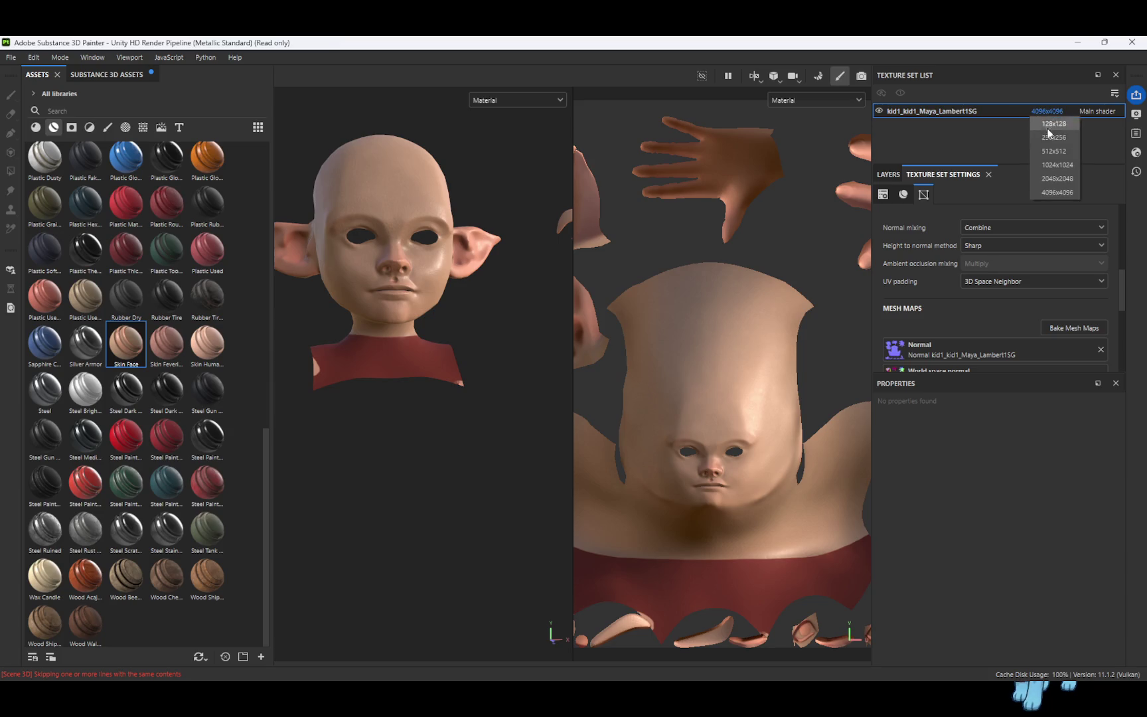
click(1051, 168)
scroll(436, 284, up, 5)
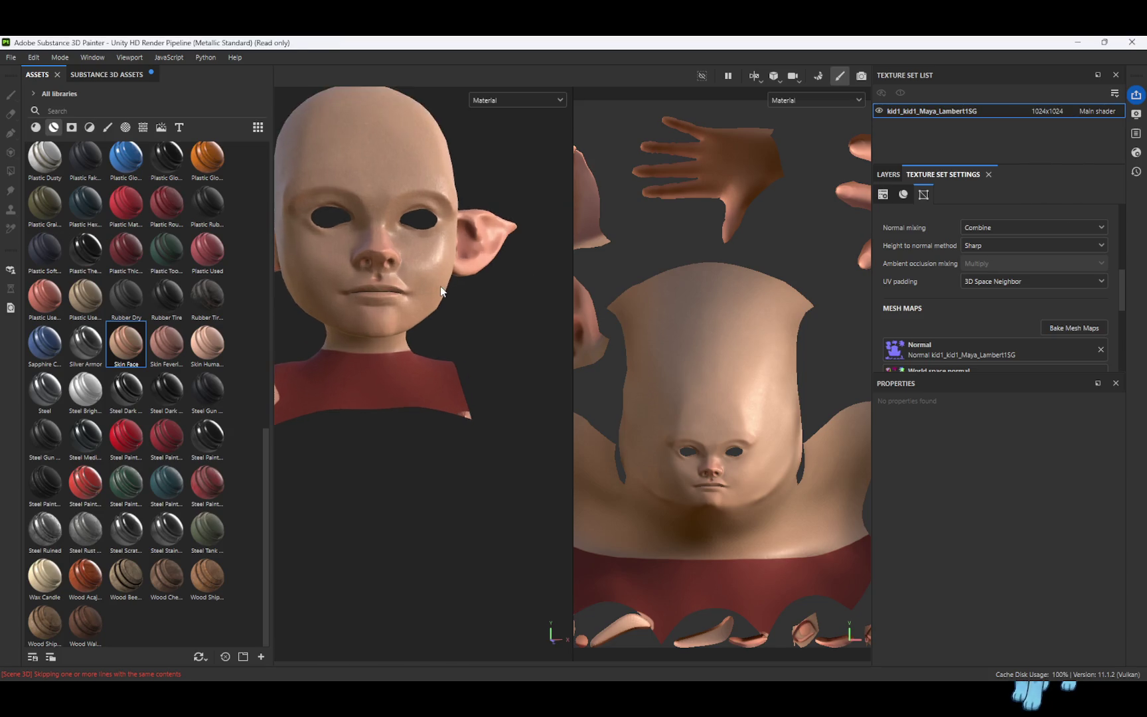
mouse_move(440, 286)
alt+mouse_down()
mouse_move(397, 191)
mouse_move(401, 278)
mouse_move(497, 328)
mouse_move(522, 313)
alt+mouse_up()
key(f)
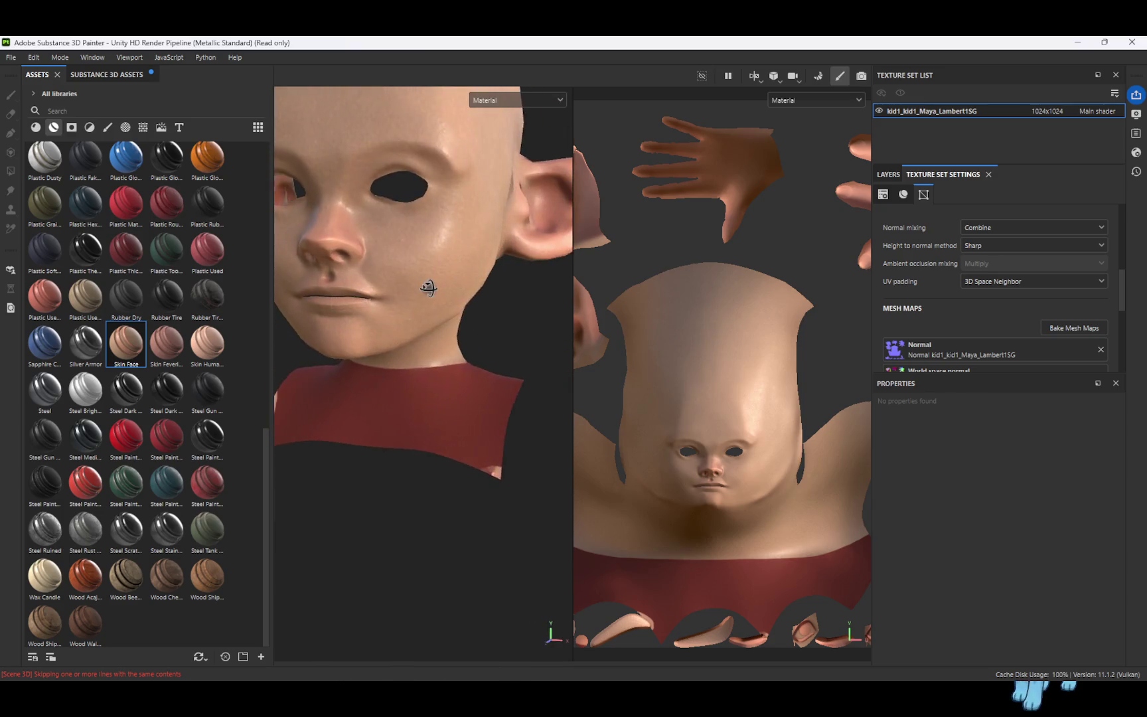
mouse_move(453, 289)
alt+mouse_down()
mouse_move(460, 297)
mouse_move(381, 300)
mouse_move(494, 310)
mouse_move(447, 308)
mouse_move(512, 287)
mouse_move(570, 296)
mouse_move(452, 303)
mouse_move(483, 314)
alt+mouse_up()
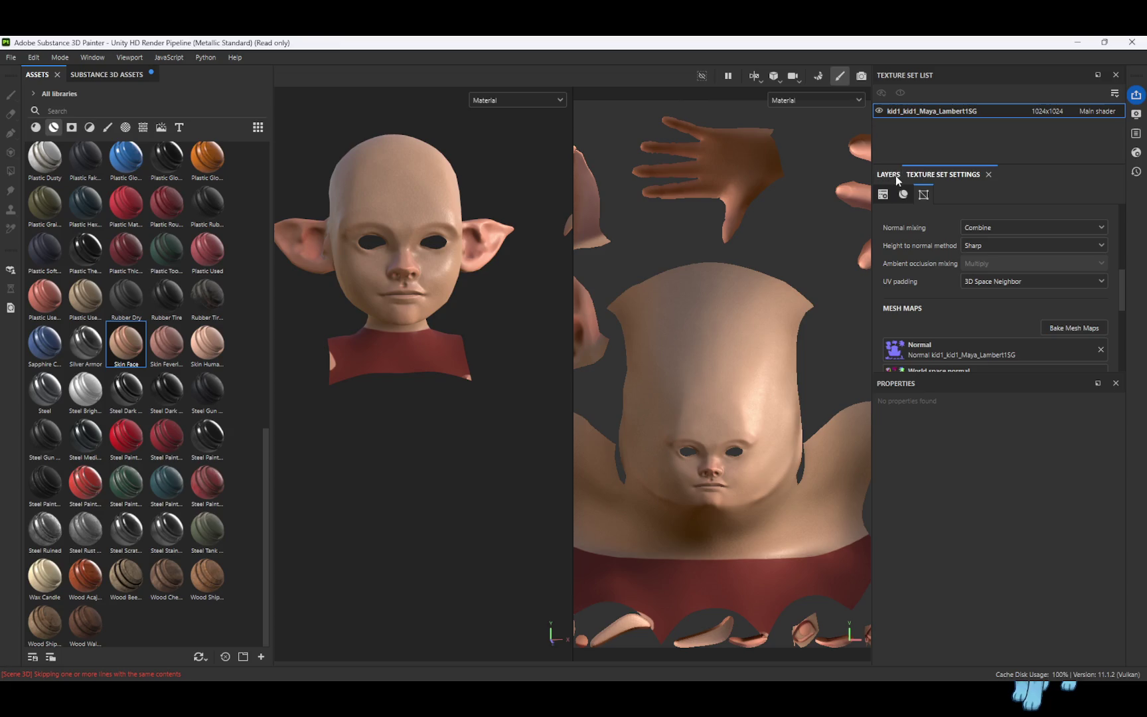
scroll(958, 314, down, 3)
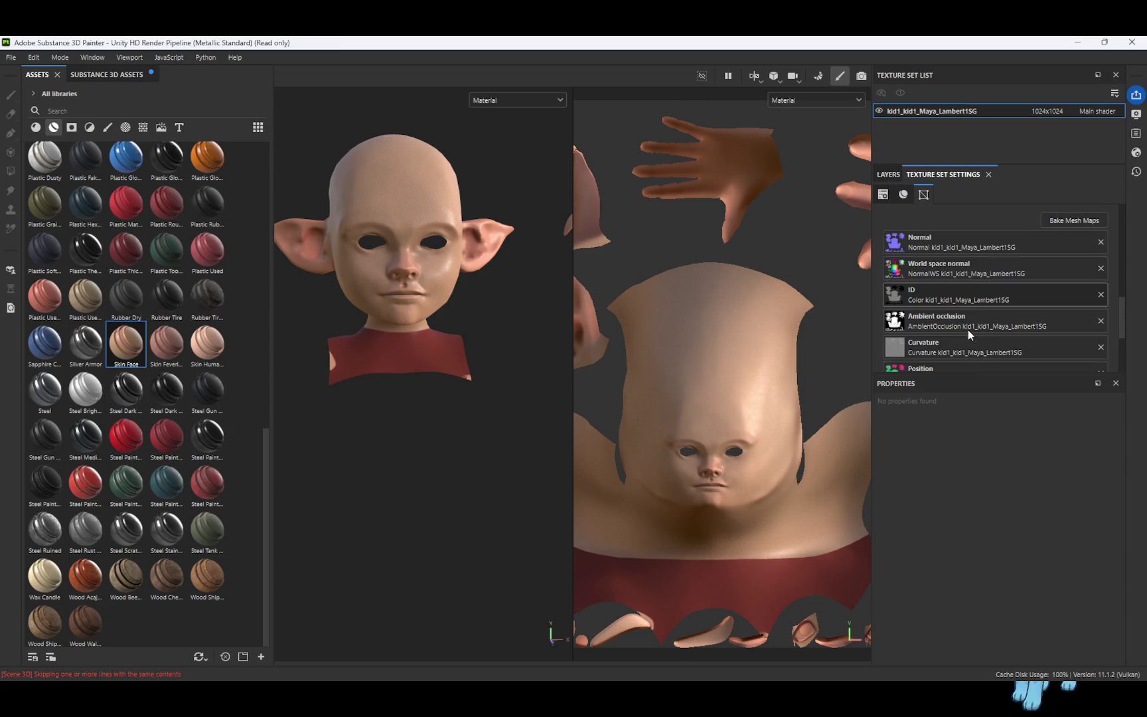
Remove the thickness, position and ambient occlusion mesh maps, then undo those removals
scroll(996, 319, down, 2)
scroll(1004, 307, up, 2)
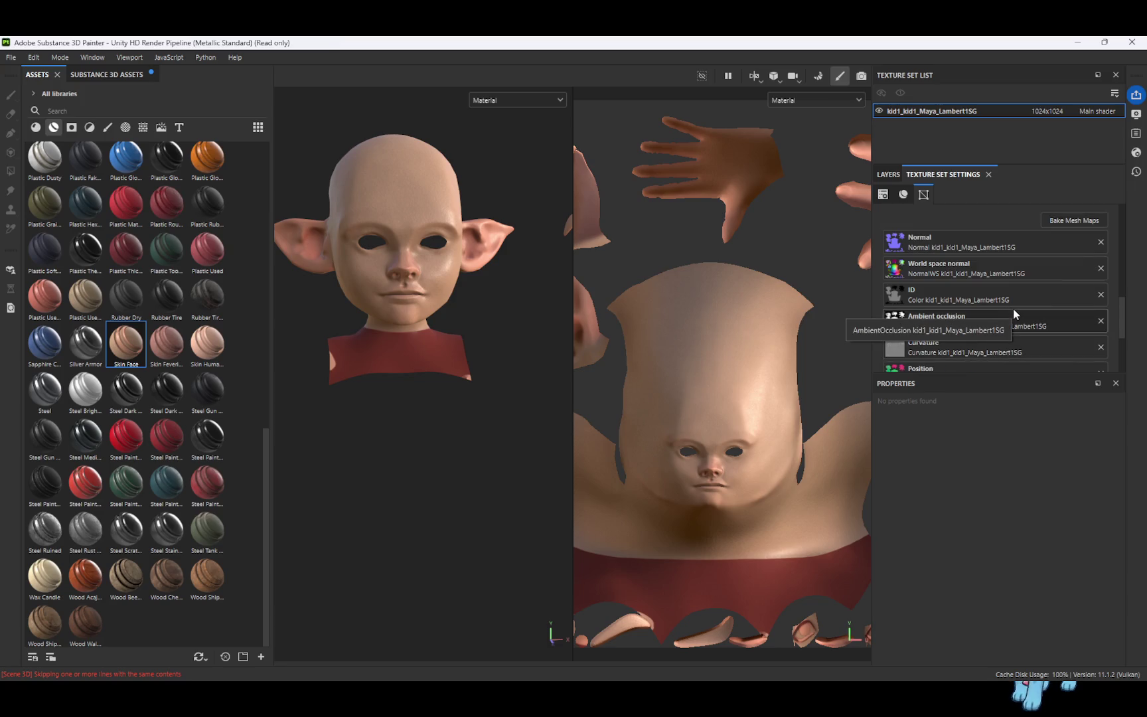
scroll(1010, 327, down, 3)
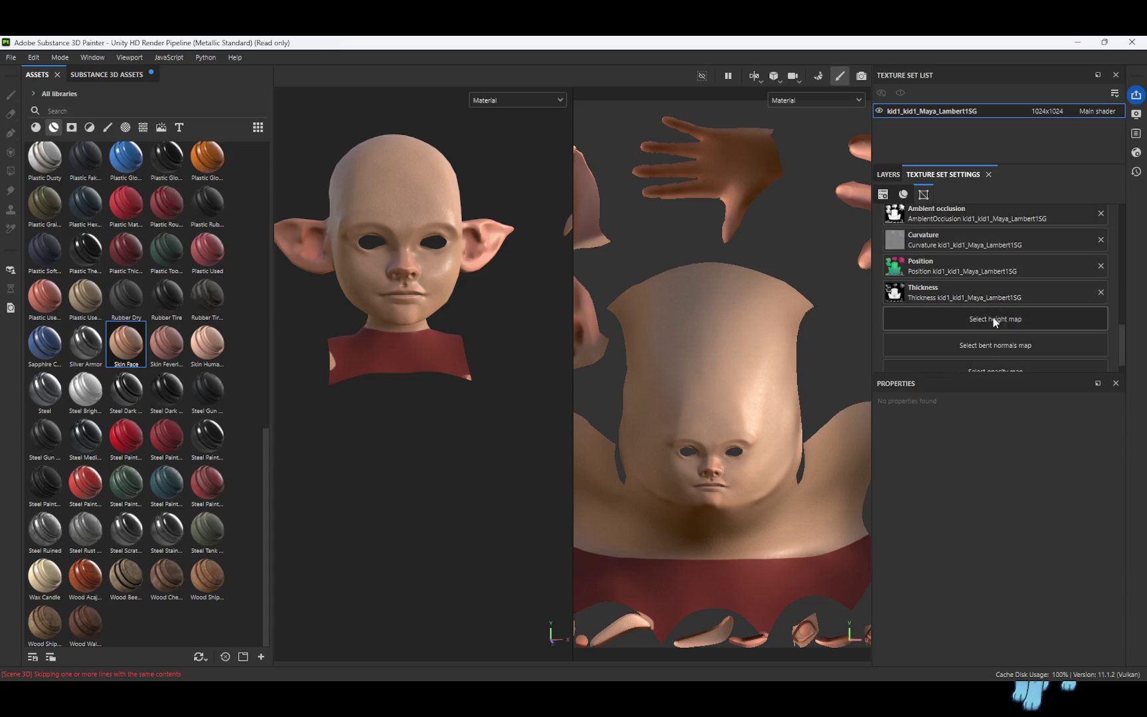
click(1099, 288)
click(1100, 266)
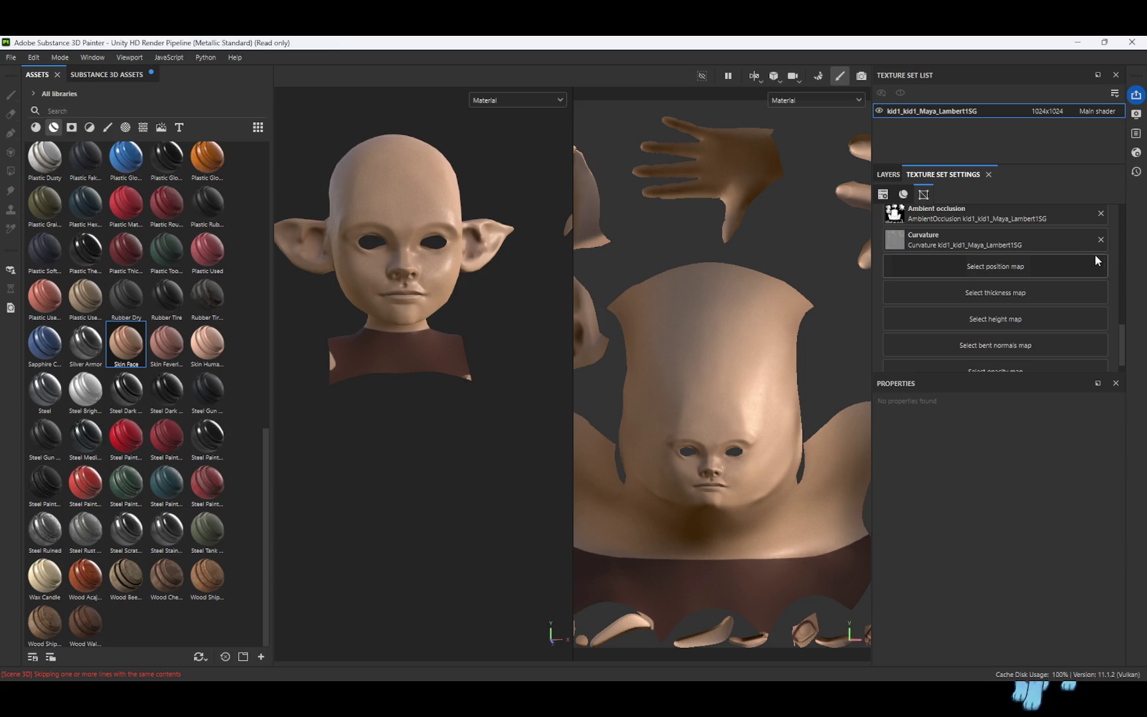
click(1100, 213)
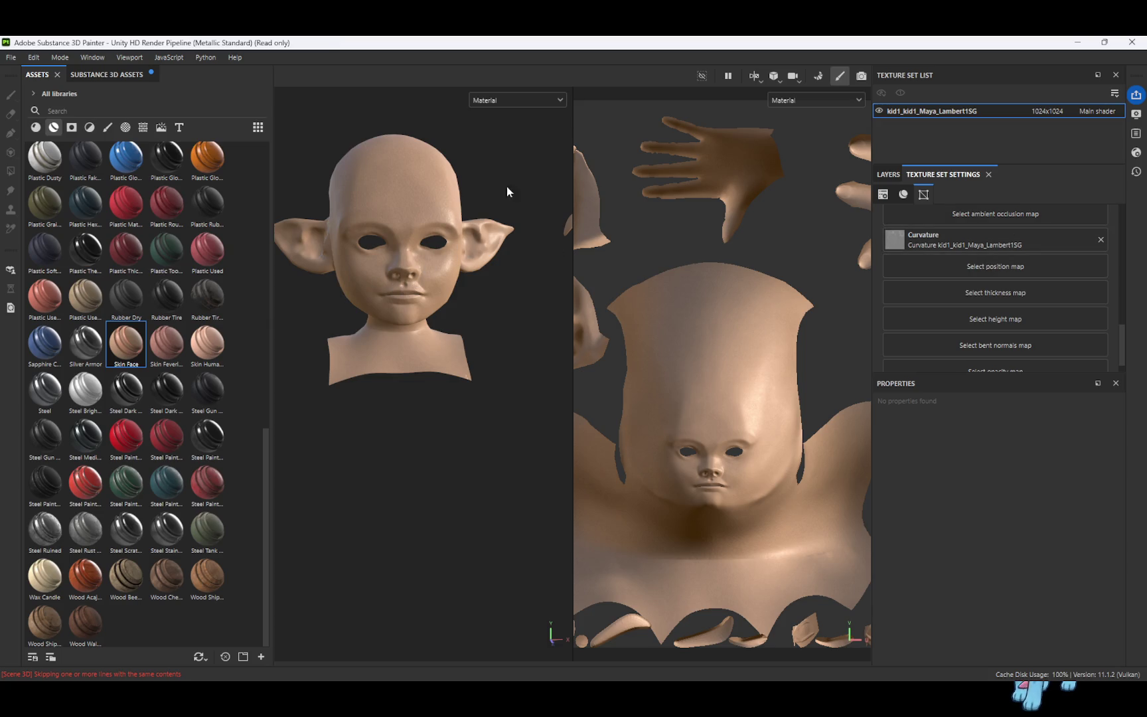
key(ctrl+z)
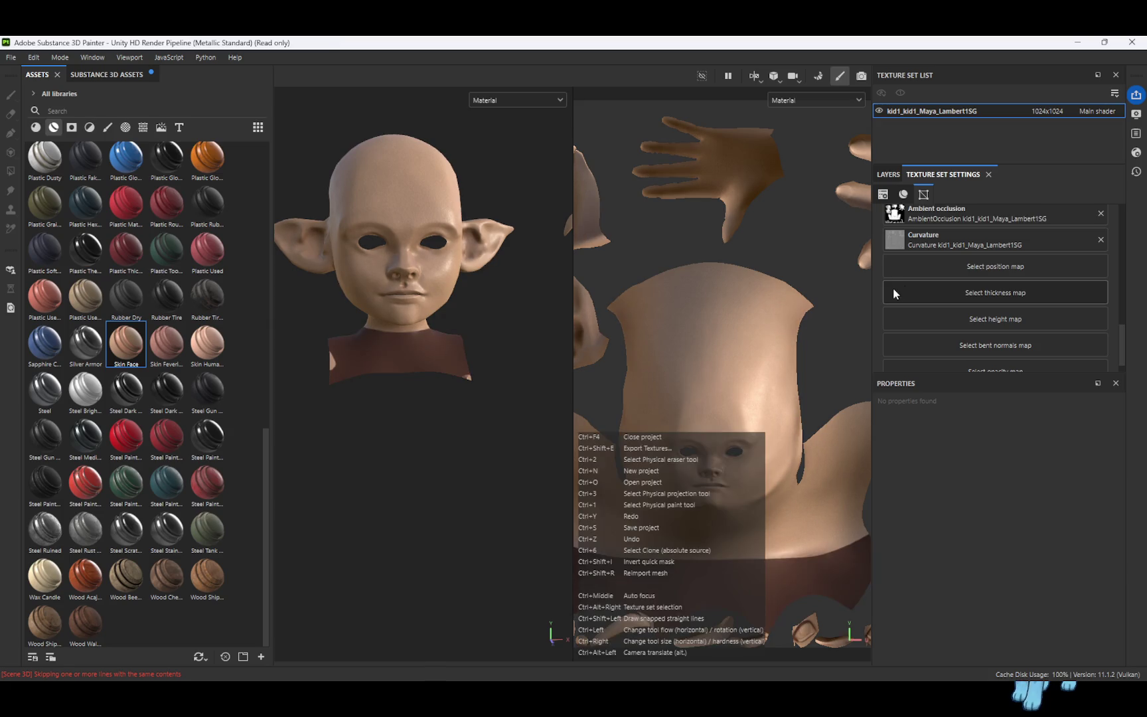
key(ctrl+z)
key(ctrl+z)
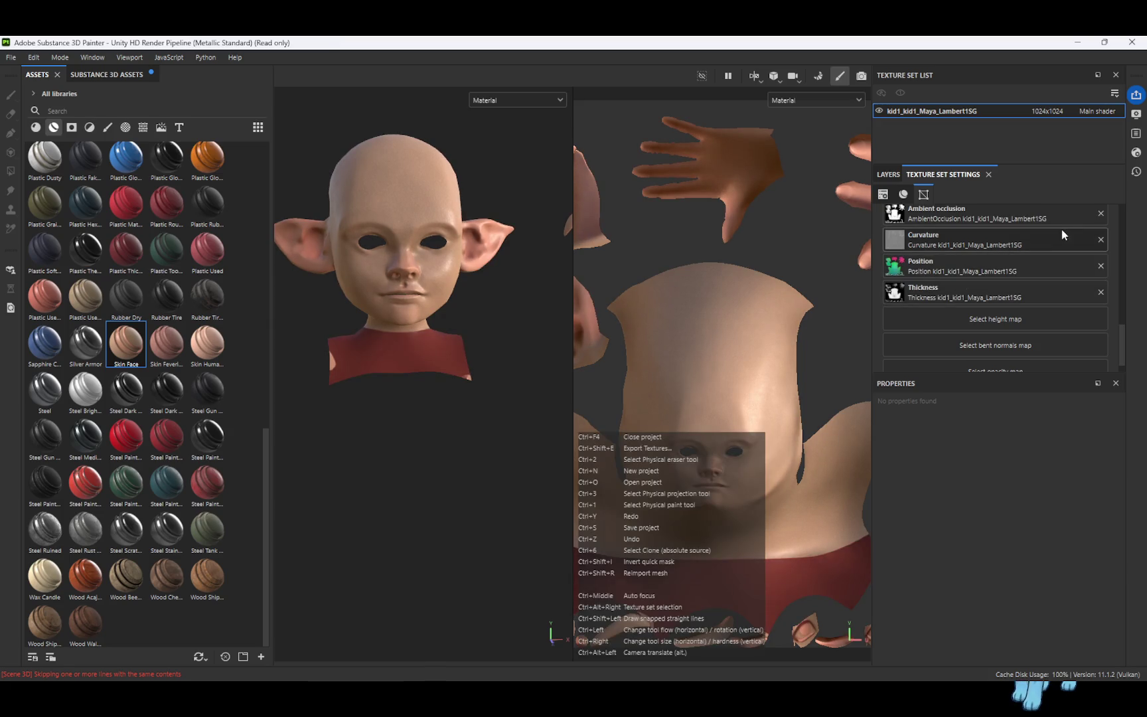
Remove the ambient occlusion, position and thickness mesh maps again and bring back the layer stack
click(1100, 214)
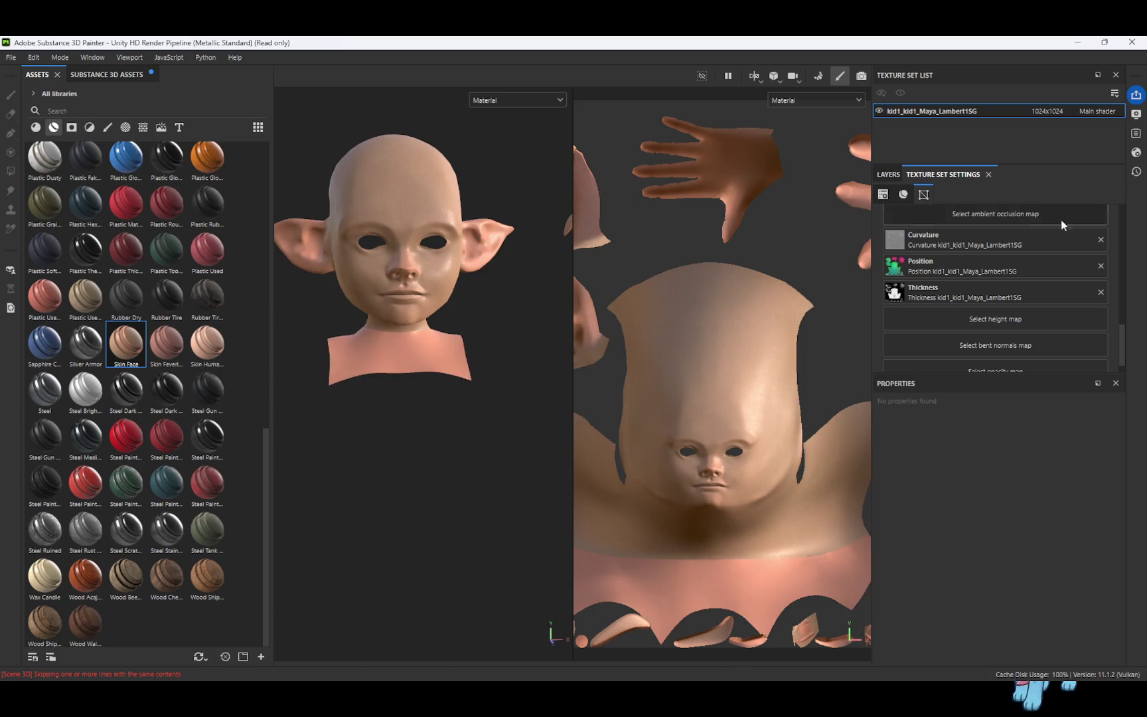
click(1101, 266)
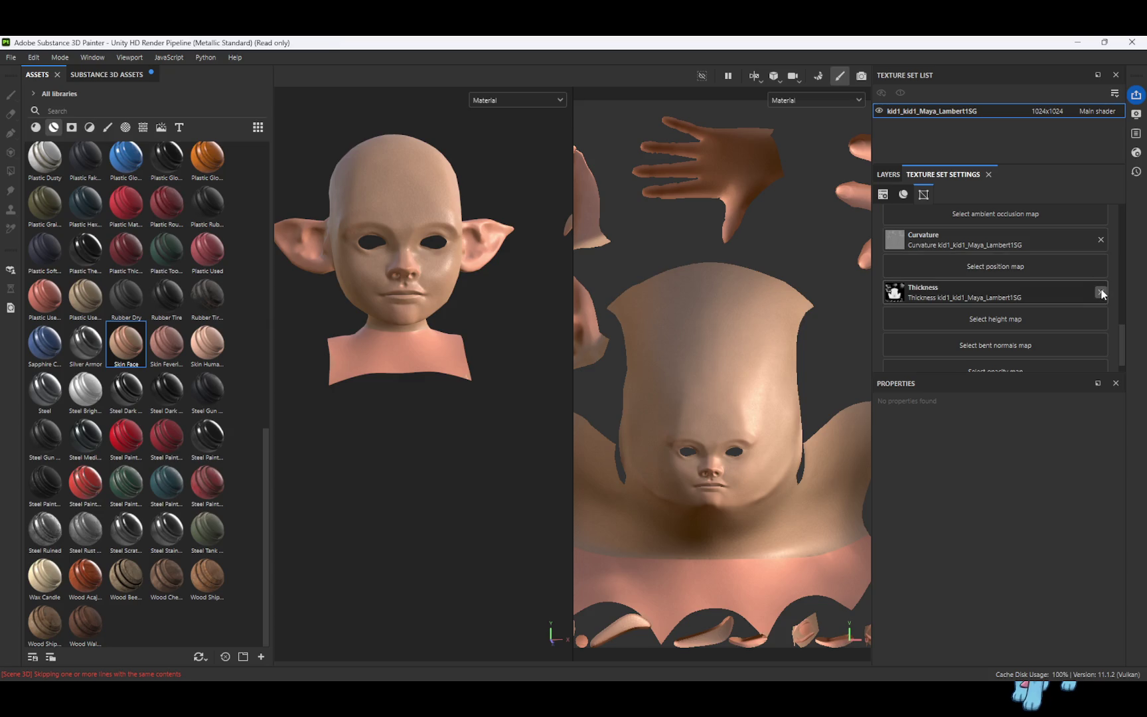
click(1100, 293)
mouse_move(499, 307)
alt+mouse_down()
mouse_move(405, 302)
mouse_move(499, 277)
mouse_move(565, 312)
mouse_move(488, 340)
mouse_move(490, 328)
alt+mouse_up()
click(888, 174)
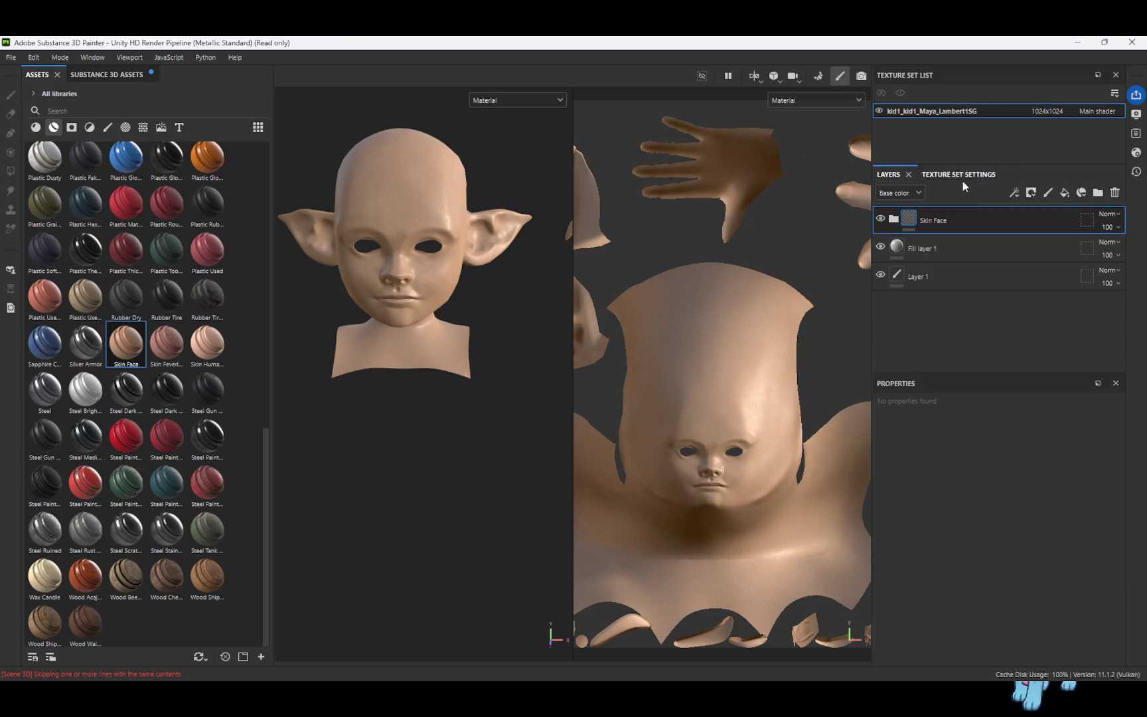
Add Fill layer 2 with base colour 4F6D28 so the head and hand turn green
click(1066, 194)
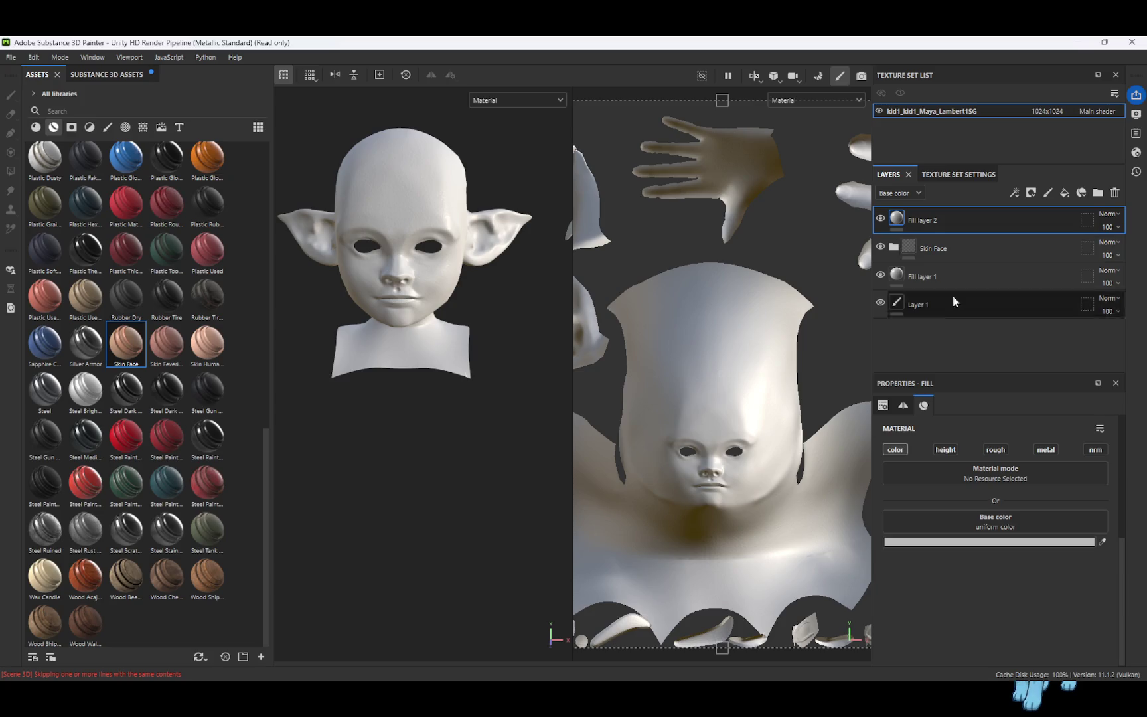
click(971, 521)
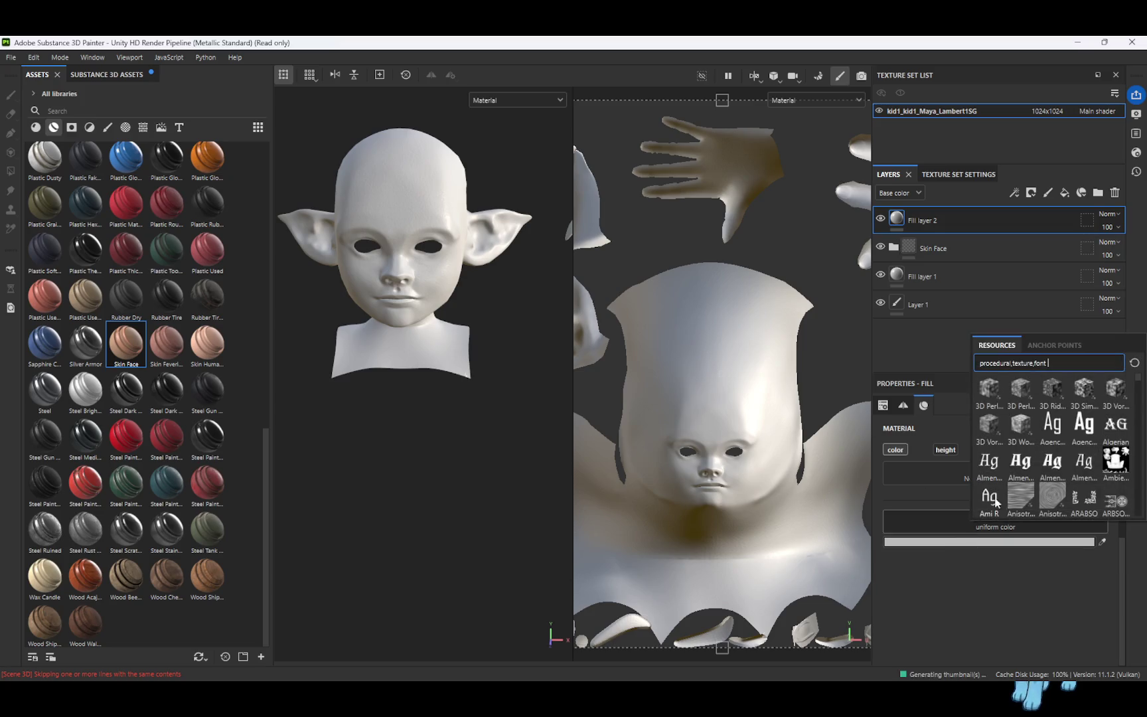
scroll(1035, 470, up, 5)
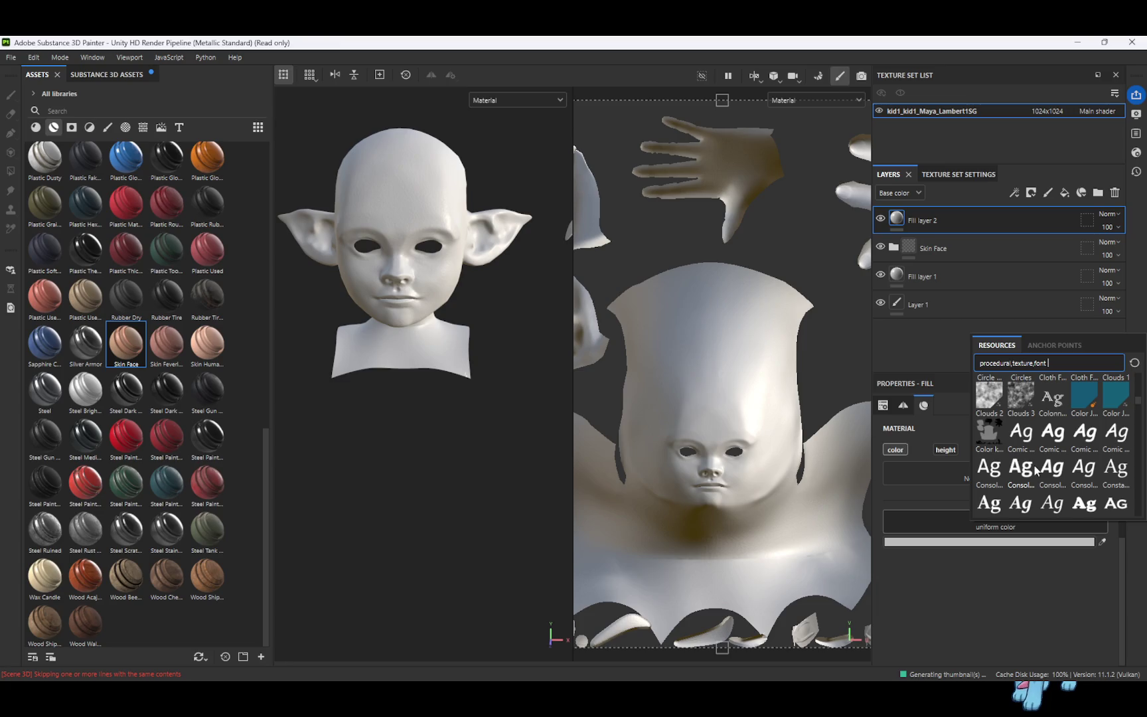
click(925, 538)
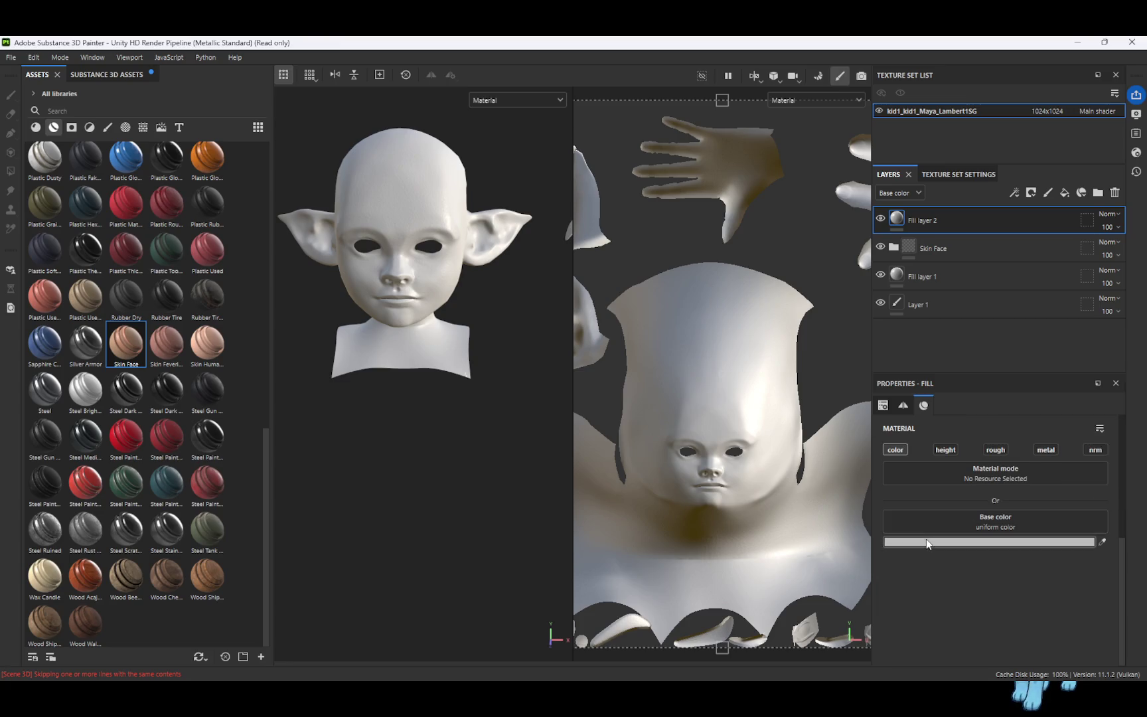
click(926, 538)
click(1077, 582)
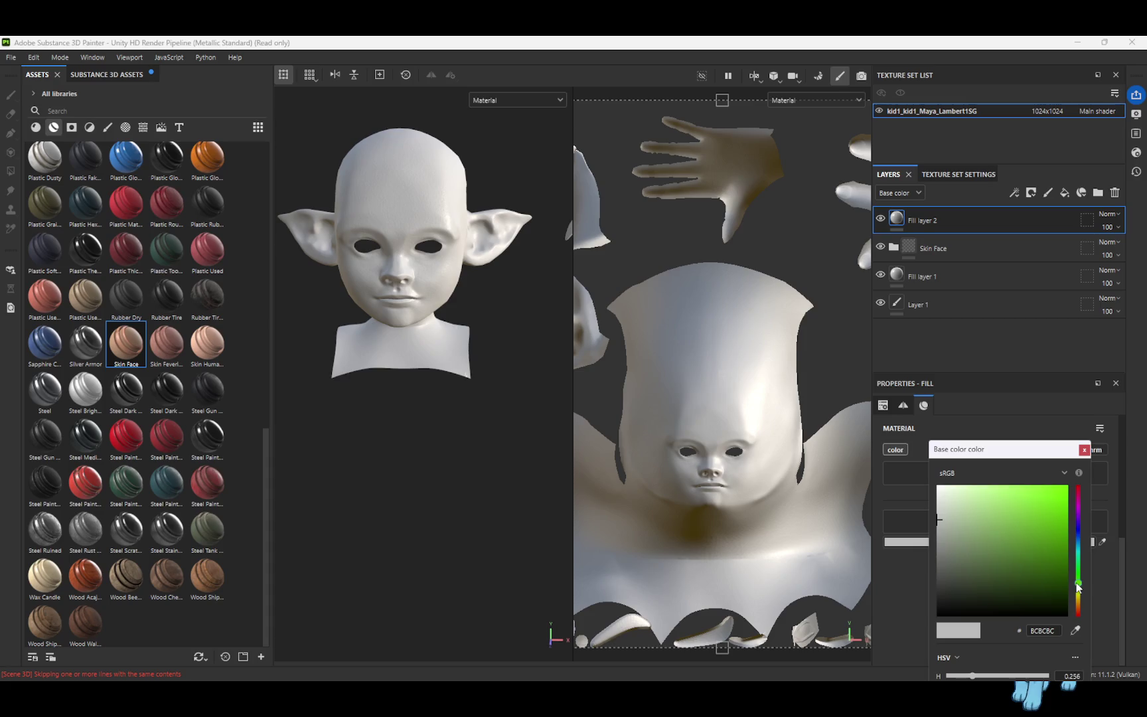
click(1033, 586)
click(1006, 576)
mouse_move(1005, 574)
mouse_down()
mouse_move(986, 561)
mouse_move(1016, 559)
mouse_up()
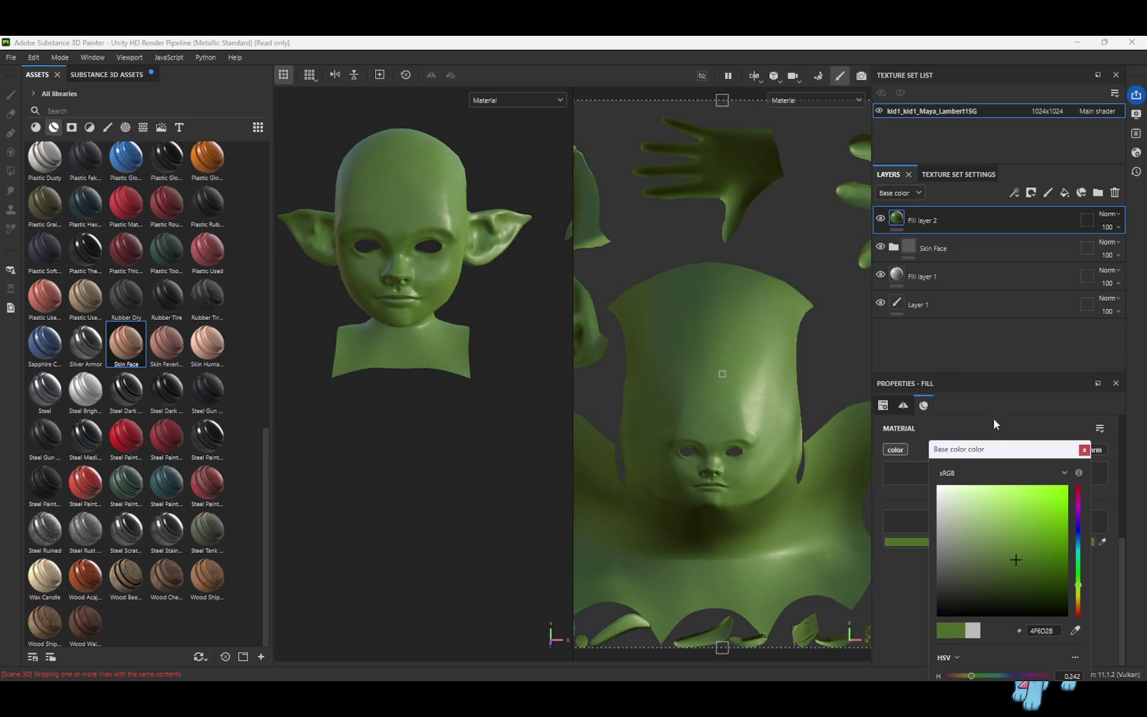
right_click(900, 219)
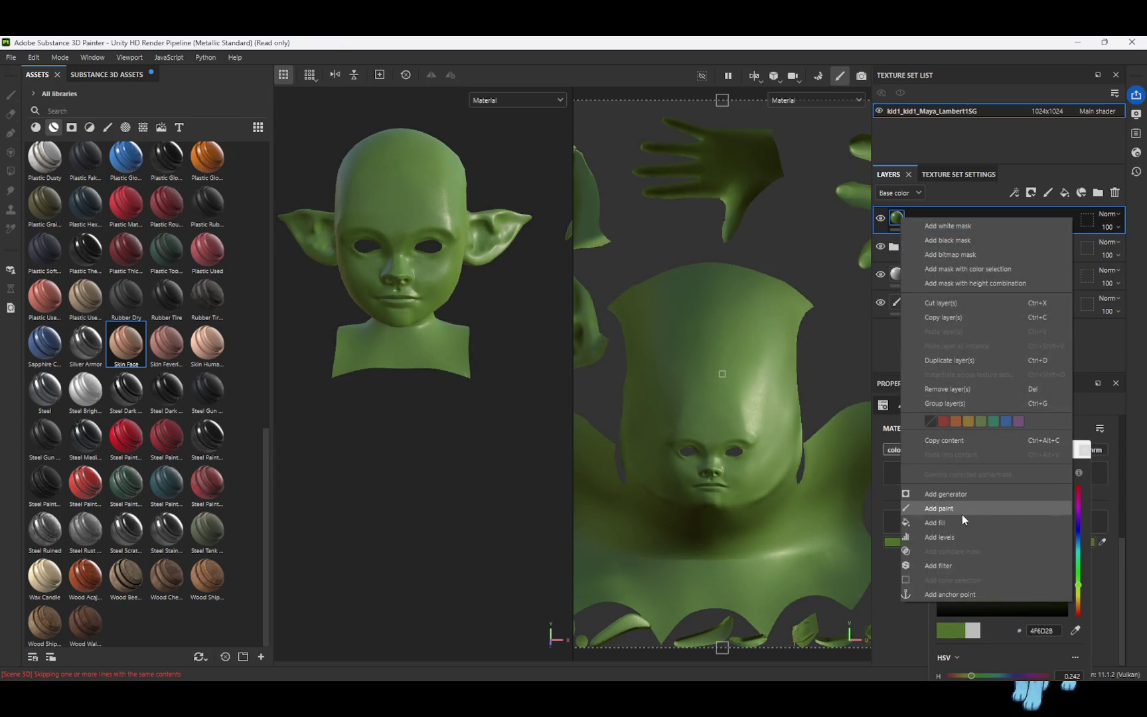
Put a Stylization filter on Fill layer 2 and raise its Colorize from 0.05 to 0.11
click(959, 567)
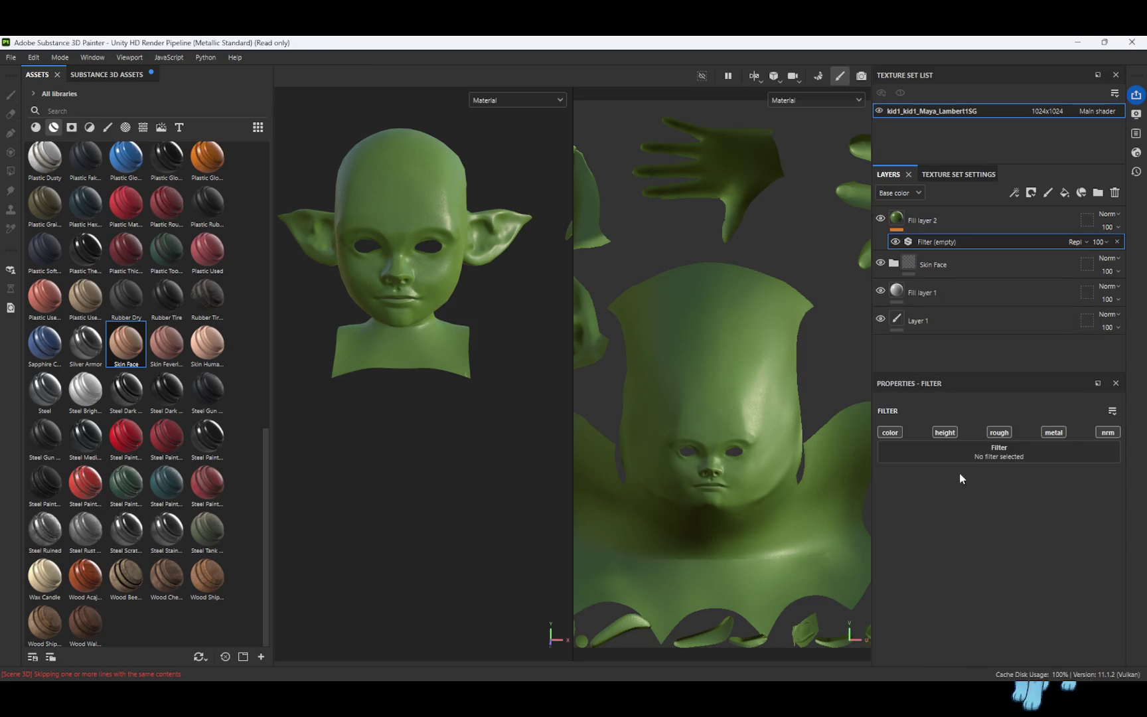
click(981, 454)
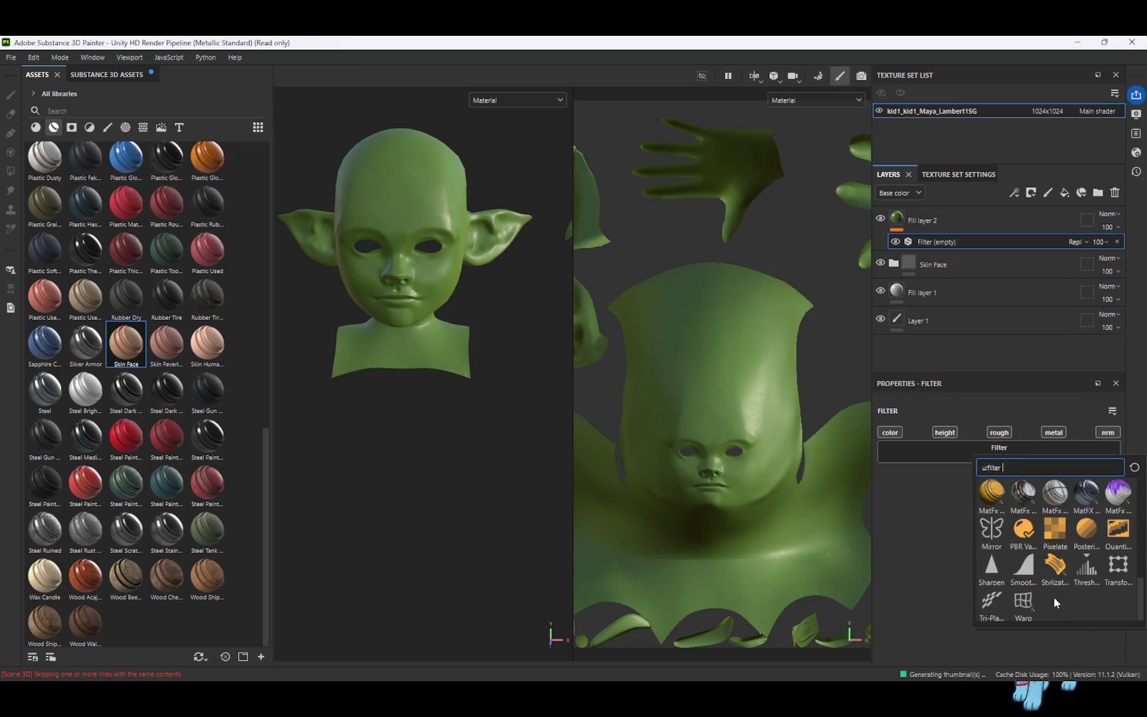
click(1048, 568)
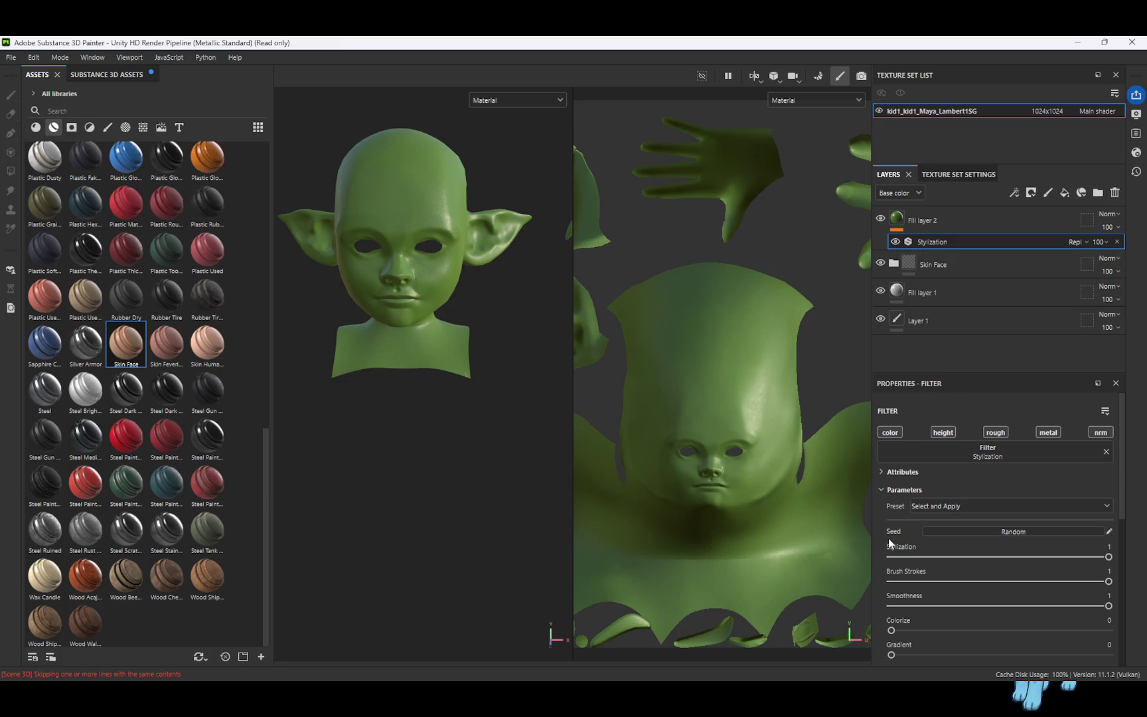
scroll(916, 574, down, 1)
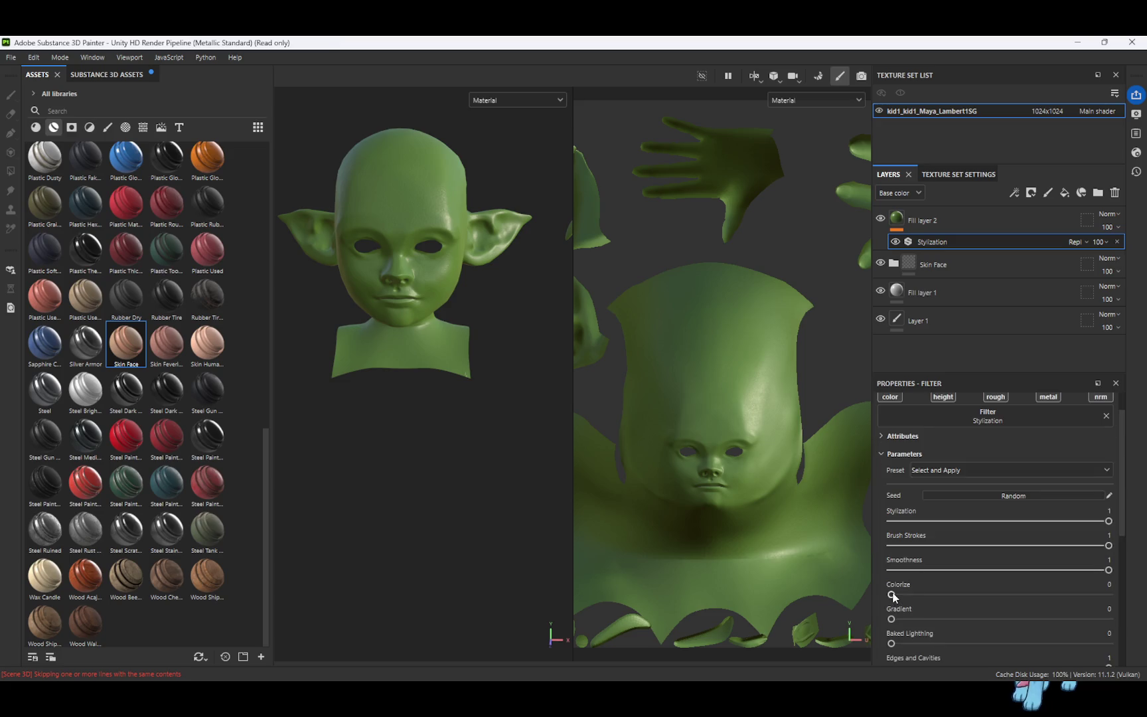
drag(904, 596, 917, 594)
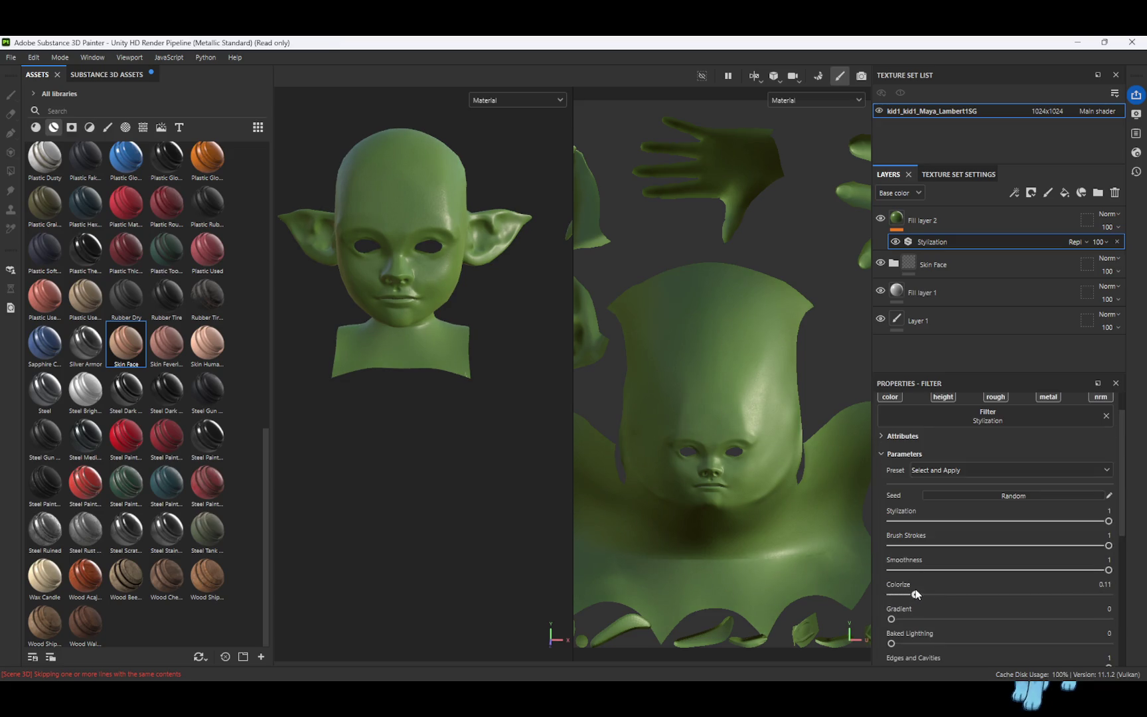